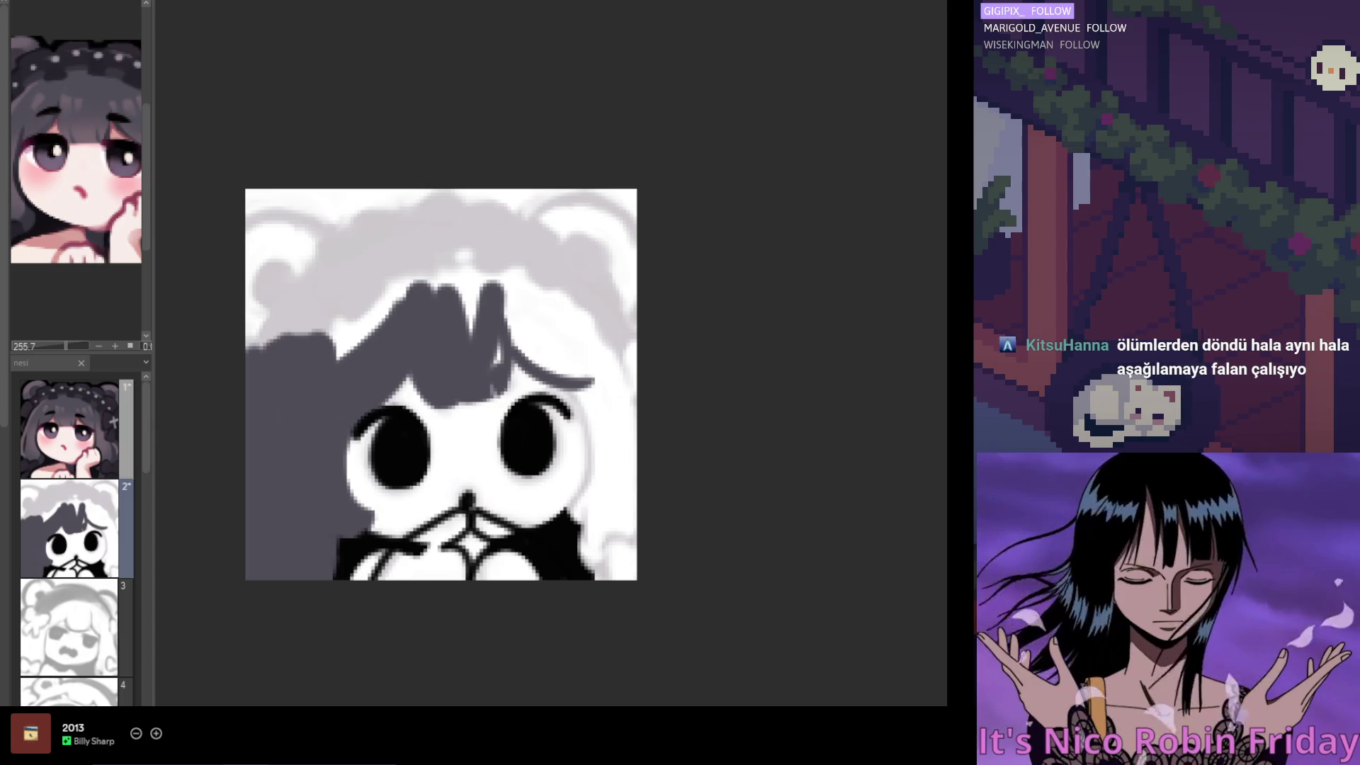
Paint dark grey over the light streaks and gaps across the hair strands, crown and top-left
{"action": "scroll", "coordinate": [541, 347], "scroll_direction": "up", "scroll_amount": 2}
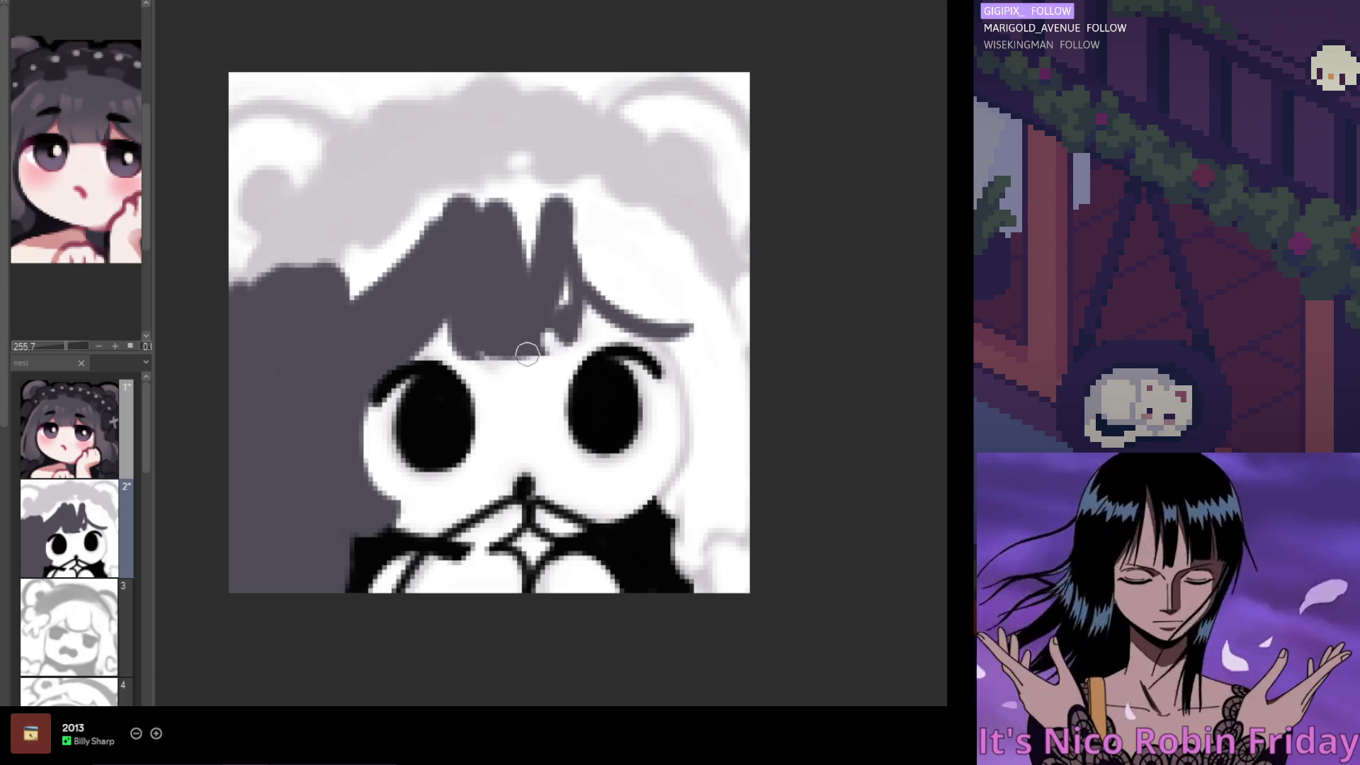
{"action": "left_click_drag", "start_coordinate": [530, 354], "coordinate": [562, 278]}
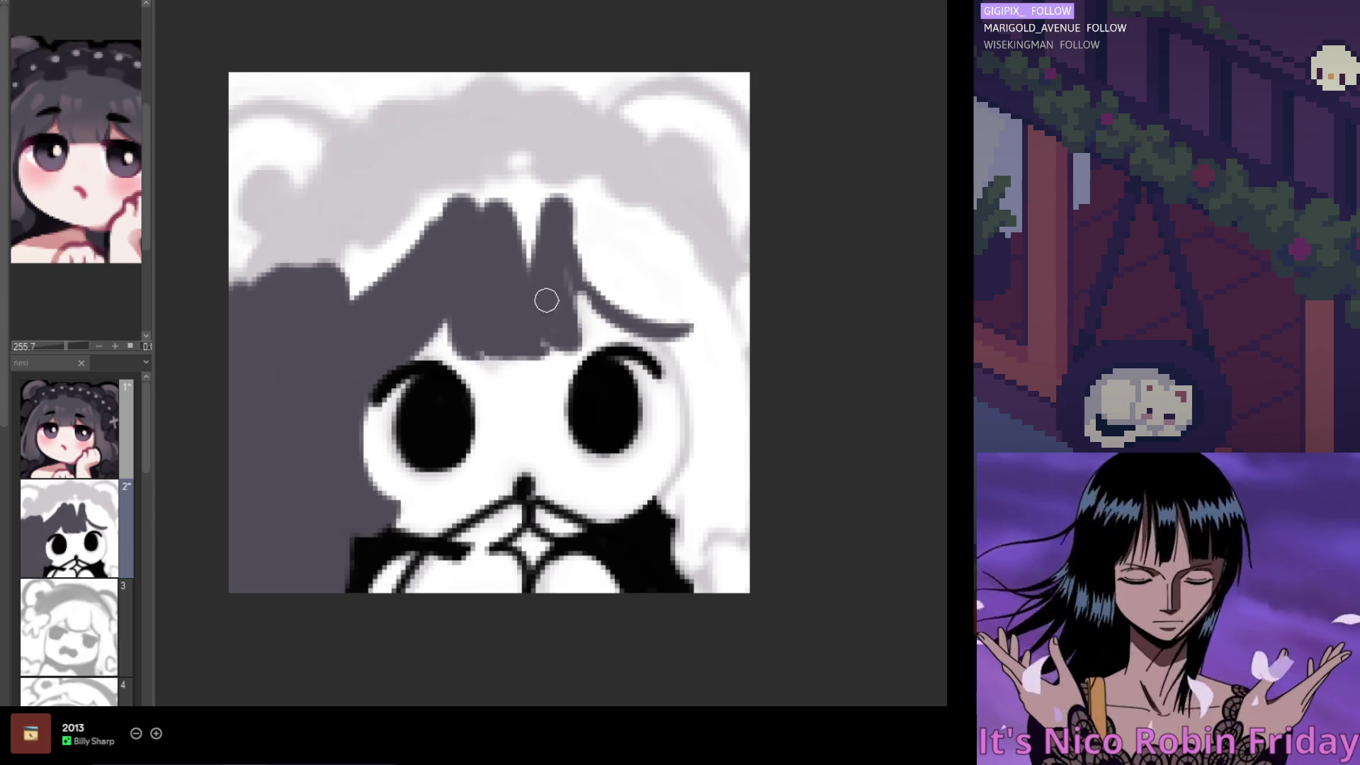
{"action": "mouse_move", "coordinate": [564, 227]}
{"action": "left_mouse_down"}
{"action": "mouse_move", "coordinate": [543, 182]}
{"action": "mouse_move", "coordinate": [519, 269]}
{"action": "mouse_move", "coordinate": [482, 257]}
{"action": "left_mouse_up"}
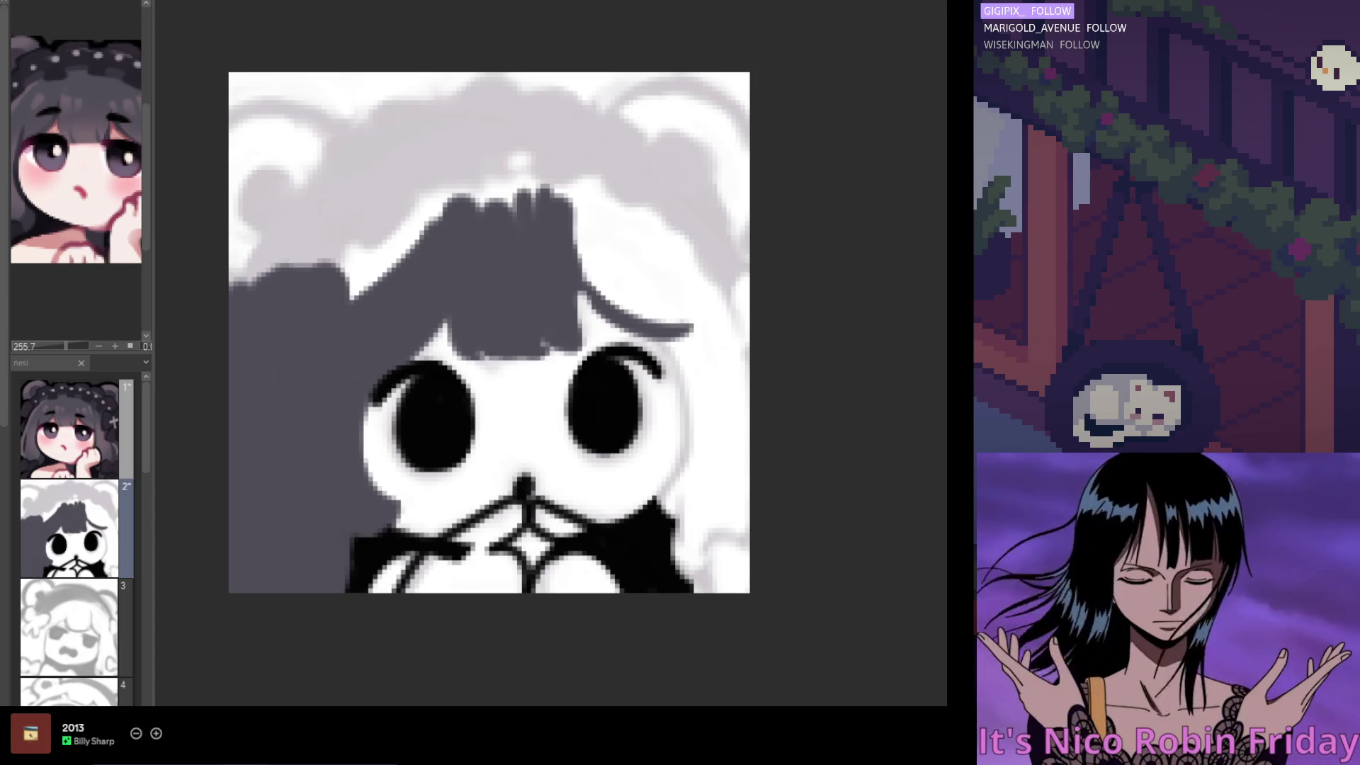
{"action": "mouse_move", "coordinate": [370, 212]}
{"action": "left_mouse_down"}
{"action": "mouse_move", "coordinate": [434, 215]}
{"action": "mouse_move", "coordinate": [343, 325]}
{"action": "mouse_move", "coordinate": [234, 337]}
{"action": "mouse_move", "coordinate": [495, 142]}
{"action": "mouse_move", "coordinate": [545, 194]}
{"action": "mouse_move", "coordinate": [349, 243]}
{"action": "mouse_move", "coordinate": [459, 175]}
{"action": "mouse_move", "coordinate": [501, 225]}
{"action": "mouse_move", "coordinate": [577, 158]}
{"action": "mouse_move", "coordinate": [595, 255]}
{"action": "mouse_move", "coordinate": [571, 236]}
{"action": "mouse_move", "coordinate": [619, 244]}
{"action": "left_mouse_up"}
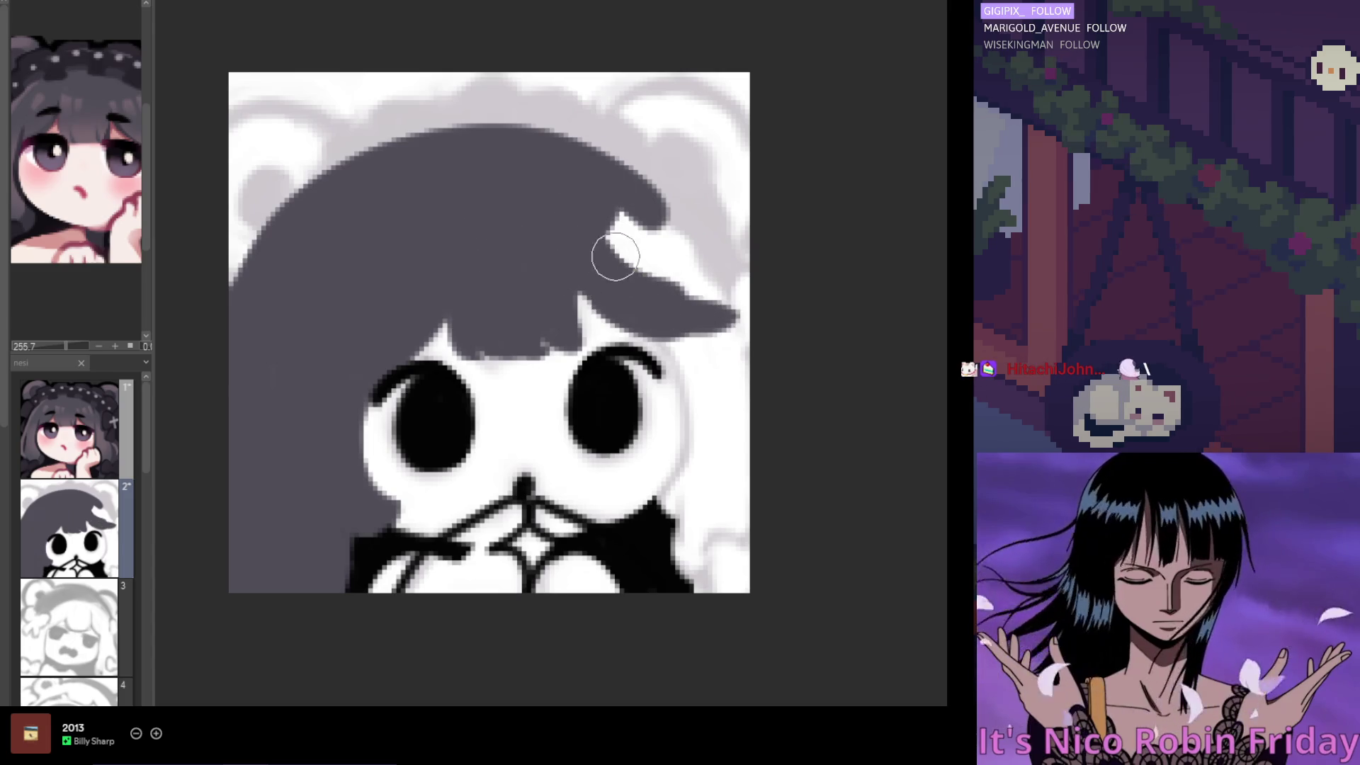
Brush dark grey hair strands down both sides of the face to the canvas bottom
{"action": "key", "text": "h"}
{"action": "mouse_move", "coordinate": [607, 325]}
{"action": "left_mouse_down"}
{"action": "mouse_move", "coordinate": [595, 376]}
{"action": "mouse_move", "coordinate": [655, 480]}
{"action": "left_mouse_up"}
{"action": "key", "text": "ctrl+z"}
{"action": "mouse_move", "coordinate": [602, 330]}
{"action": "left_mouse_down"}
{"action": "mouse_move", "coordinate": [592, 461]}
{"action": "mouse_move", "coordinate": [641, 503]}
{"action": "left_mouse_up"}
{"action": "key", "text": "ctrl+z"}
{"action": "left_click_drag", "start_coordinate": [622, 332], "coordinate": [662, 531]}
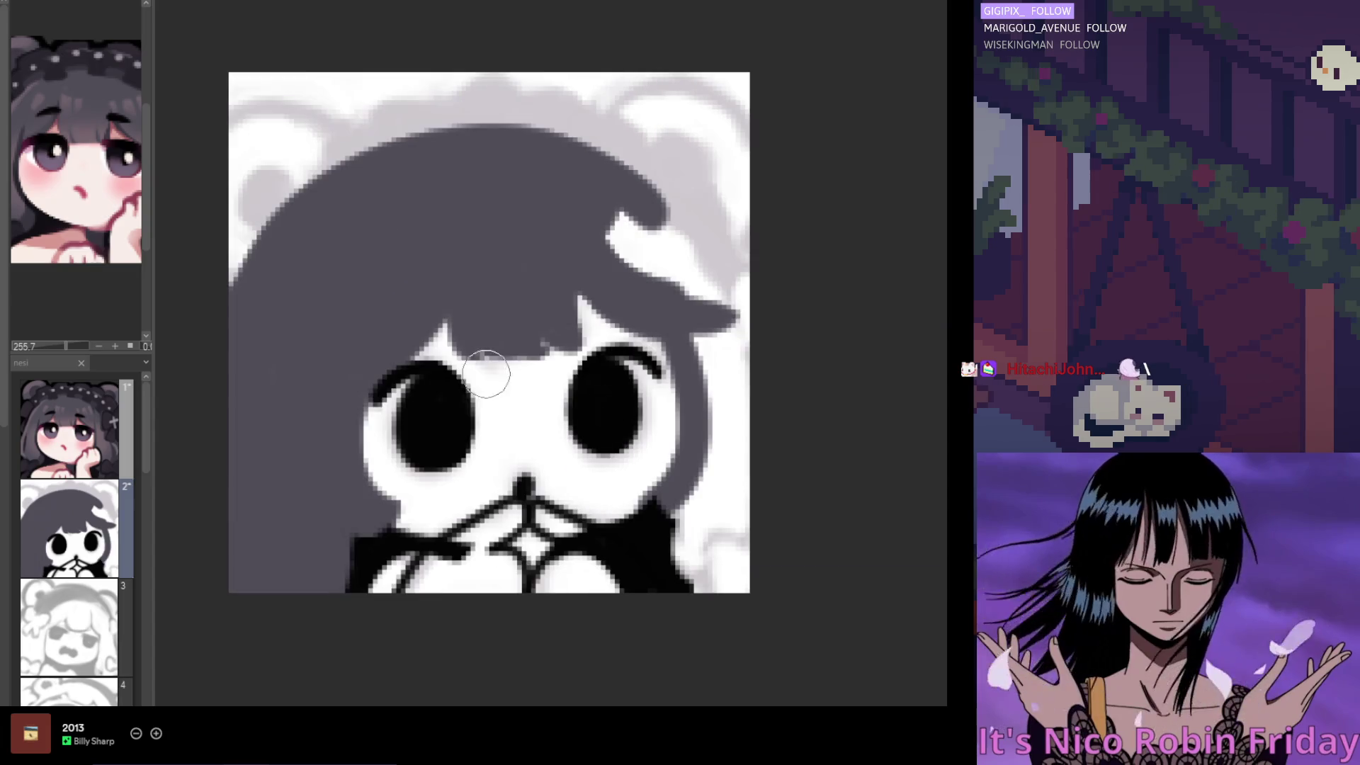
{"action": "key", "text": "h"}
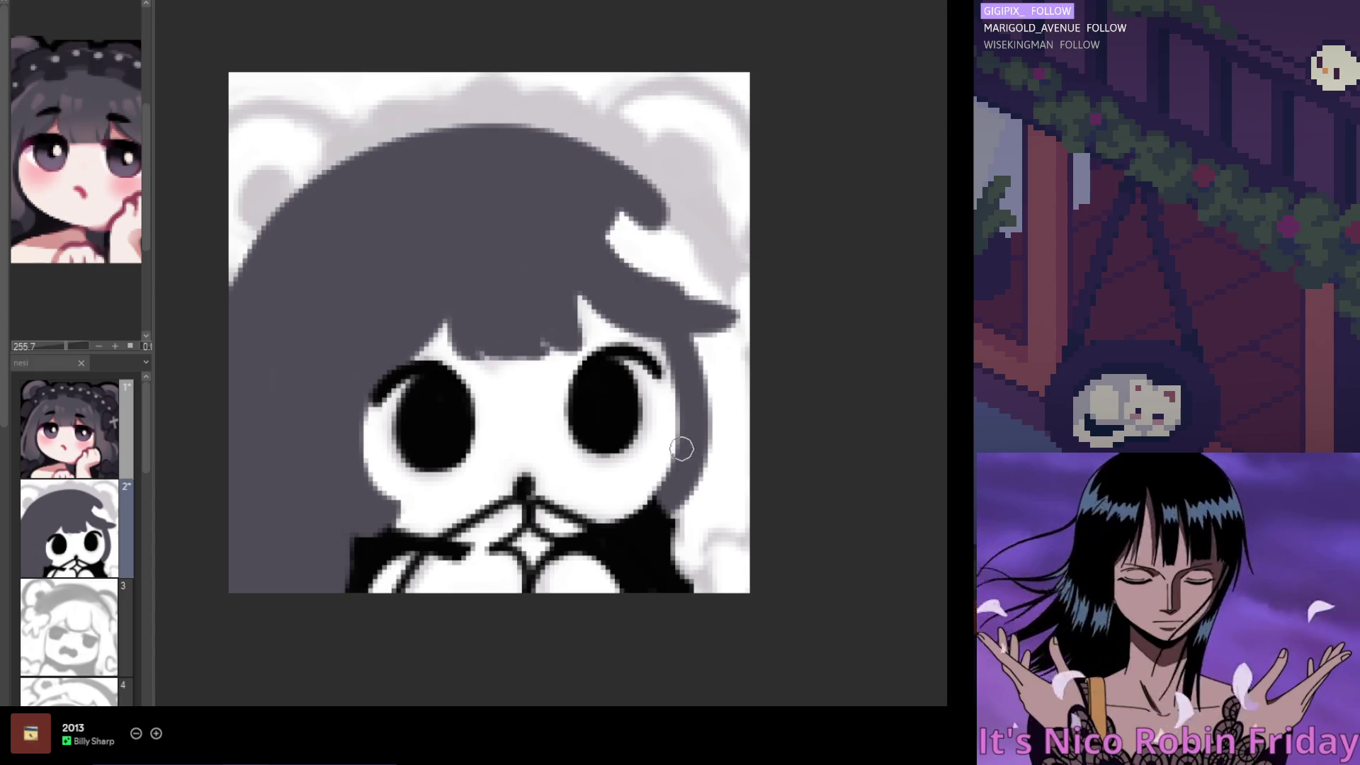
{"action": "left_click_drag", "start_coordinate": [697, 333], "coordinate": [701, 623]}
{"action": "mouse_move", "coordinate": [729, 489]}
{"action": "left_mouse_down"}
{"action": "mouse_move", "coordinate": [710, 635]}
{"action": "mouse_move", "coordinate": [726, 336]}
{"action": "left_mouse_up"}
Paint both bear ears dark grey and cover the white spikes at the right edge
{"action": "mouse_move", "coordinate": [298, 120]}
{"action": "left_mouse_down"}
{"action": "mouse_move", "coordinate": [274, 139]}
{"action": "mouse_move", "coordinate": [273, 205]}
{"action": "left_mouse_up"}
{"action": "key", "text": "ctrl+z"}
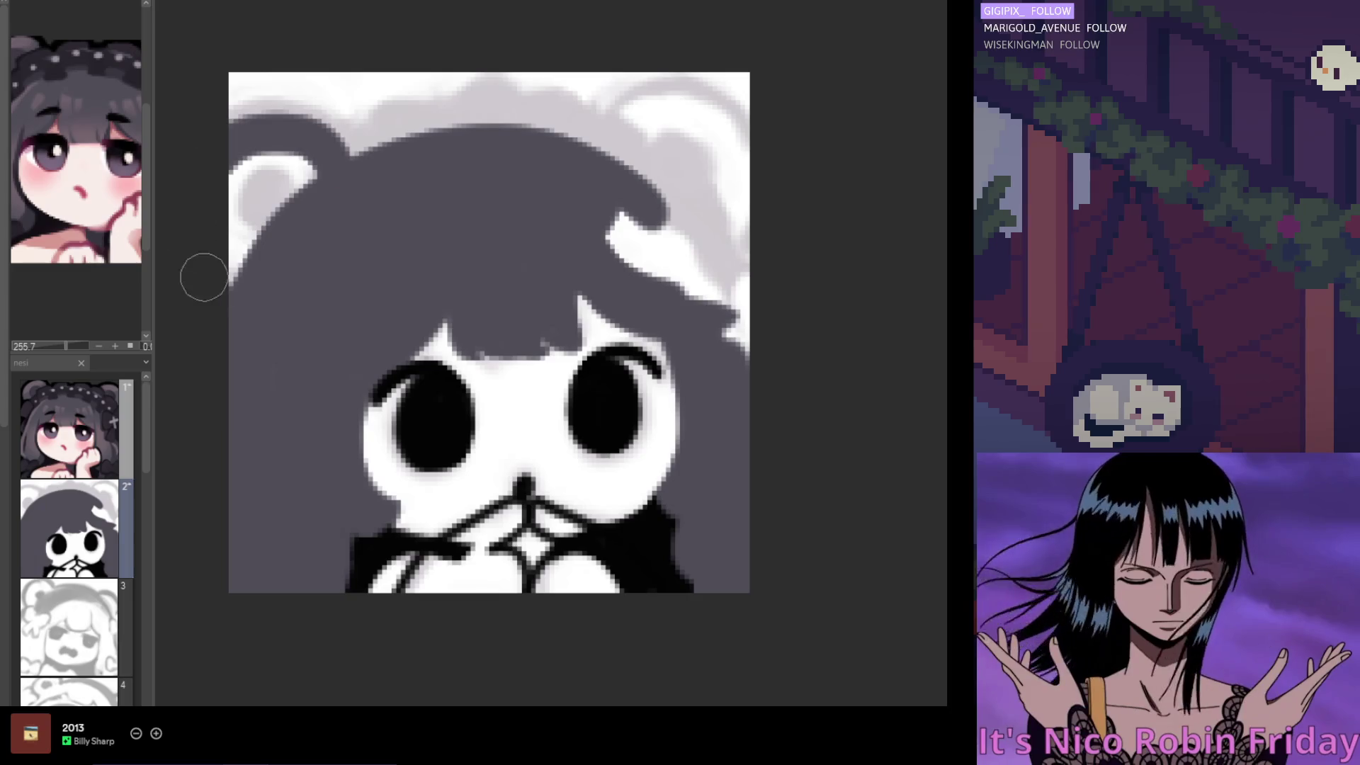
{"action": "mouse_move", "coordinate": [294, 187]}
{"action": "left_mouse_down"}
{"action": "mouse_move", "coordinate": [315, 146]}
{"action": "mouse_move", "coordinate": [291, 248]}
{"action": "mouse_move", "coordinate": [203, 216]}
{"action": "left_mouse_up"}
{"action": "mouse_move", "coordinate": [631, 182]}
{"action": "left_mouse_down"}
{"action": "mouse_move", "coordinate": [702, 134]}
{"action": "mouse_move", "coordinate": [628, 121]}
{"action": "mouse_move", "coordinate": [701, 163]}
{"action": "mouse_move", "coordinate": [640, 112]}
{"action": "mouse_move", "coordinate": [737, 185]}
{"action": "mouse_move", "coordinate": [676, 113]}
{"action": "mouse_move", "coordinate": [708, 258]}
{"action": "mouse_move", "coordinate": [598, 227]}
{"action": "mouse_move", "coordinate": [647, 231]}
{"action": "mouse_move", "coordinate": [715, 294]}
{"action": "left_mouse_up"}
{"action": "left_click_drag", "start_coordinate": [729, 206], "coordinate": [722, 449]}
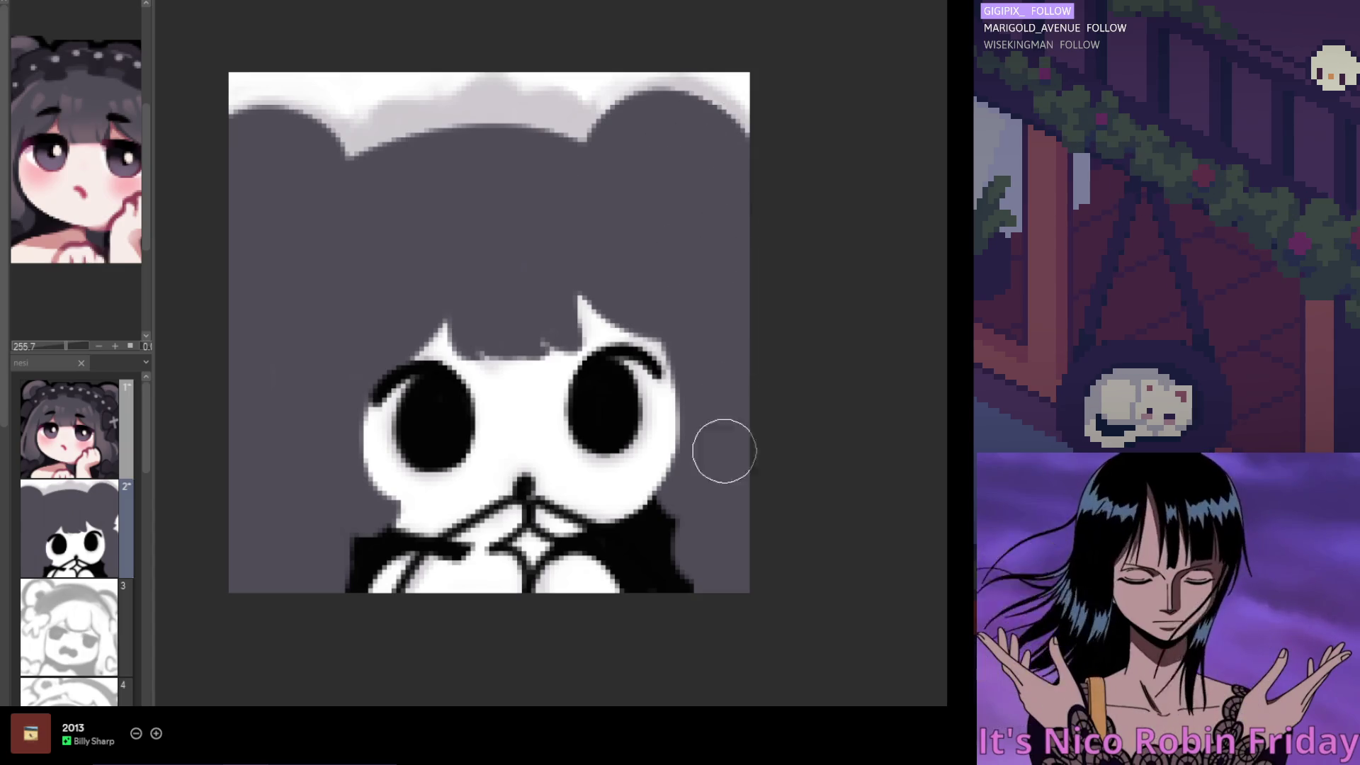
Resize the brush and draw a light-grey curve along the top-left of the hair
{"action": "key", "text": "m"}
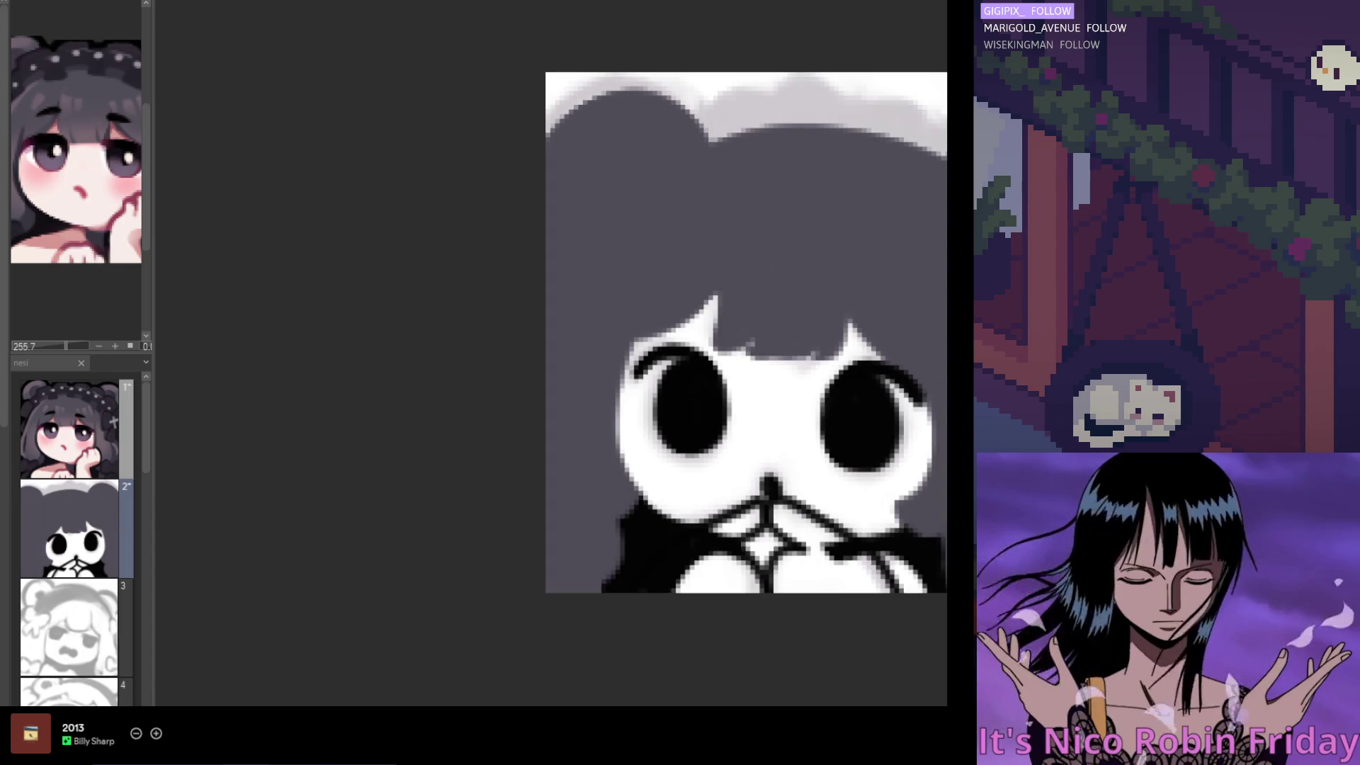
{"action": "key", "text": "bracketright"}
{"action": "key", "text": "bracketright"}
{"action": "key", "text": "bracketright"}
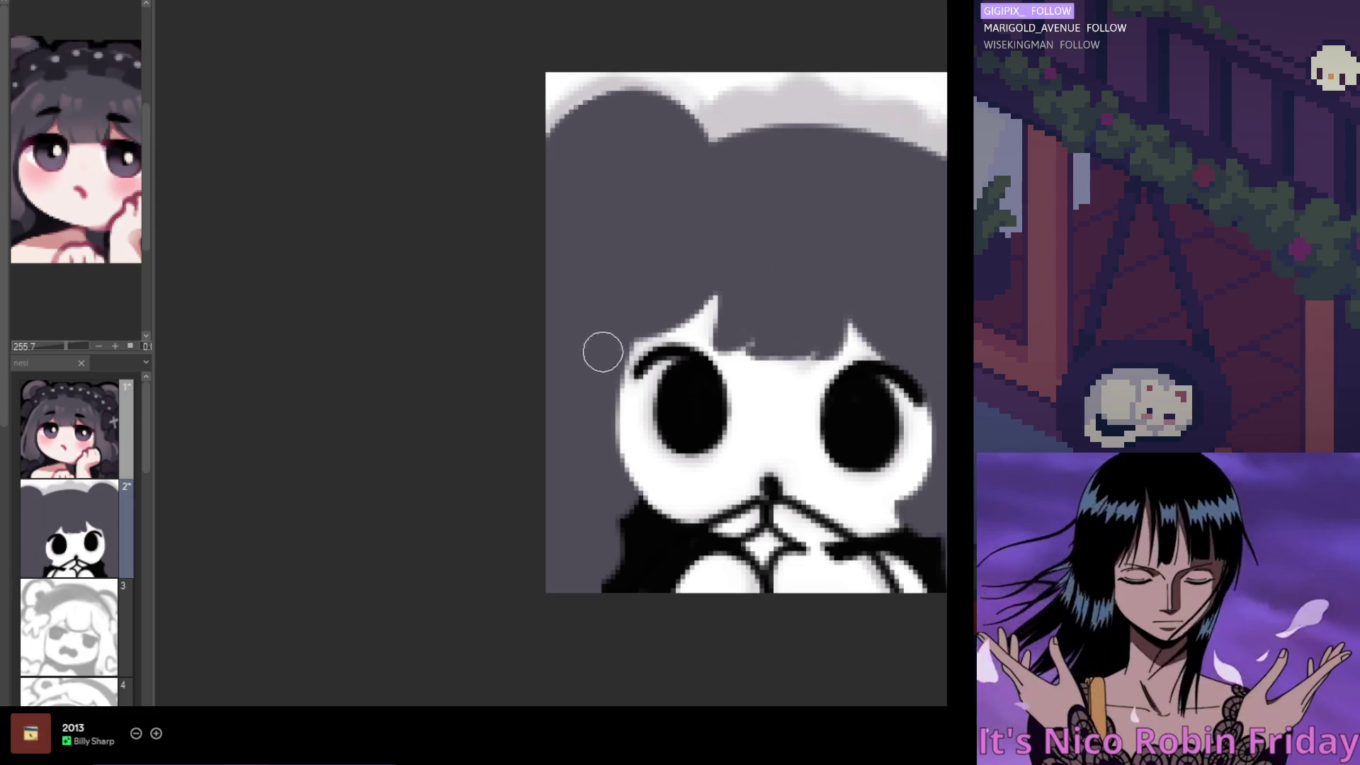
{"action": "key", "text": "bracketleft"}
{"action": "key", "text": "bracketleft"}
{"action": "key", "text": "bracketleft"}
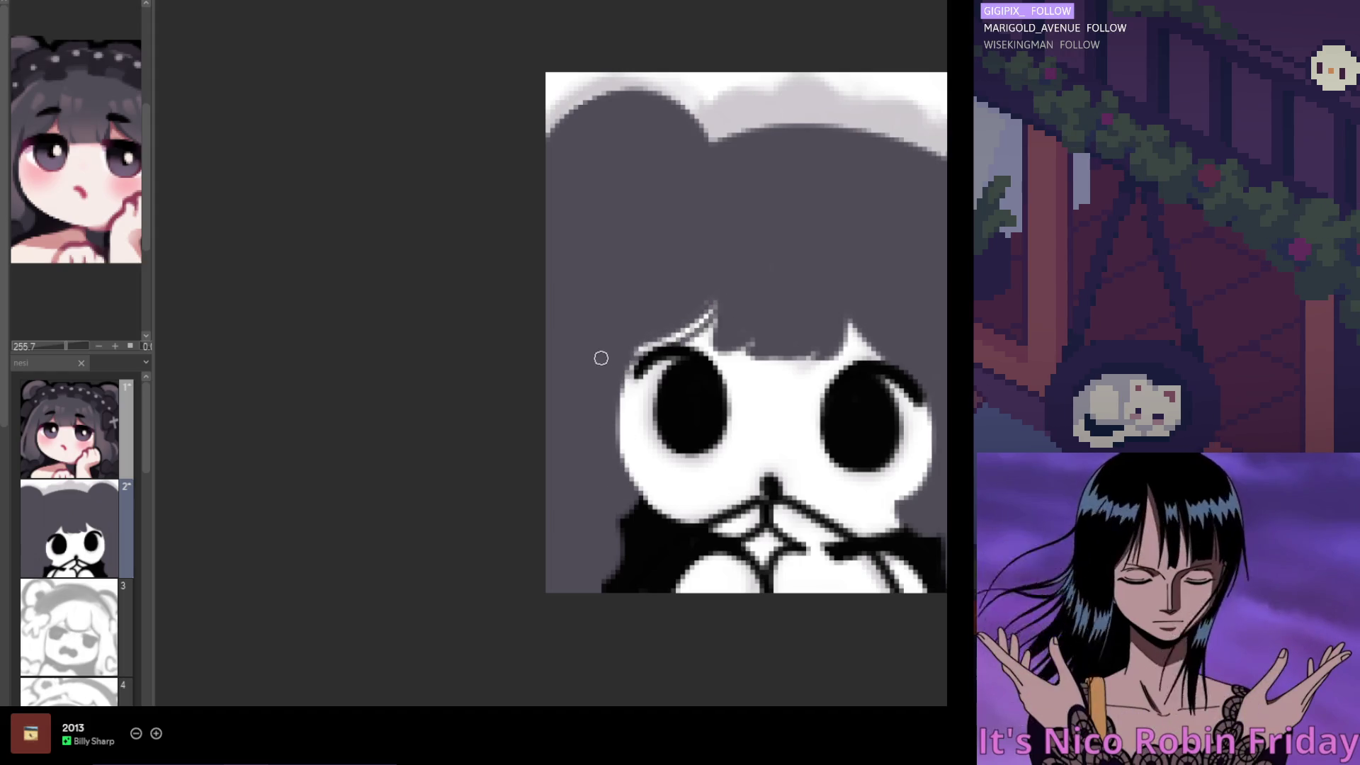
{"action": "key", "text": "h"}
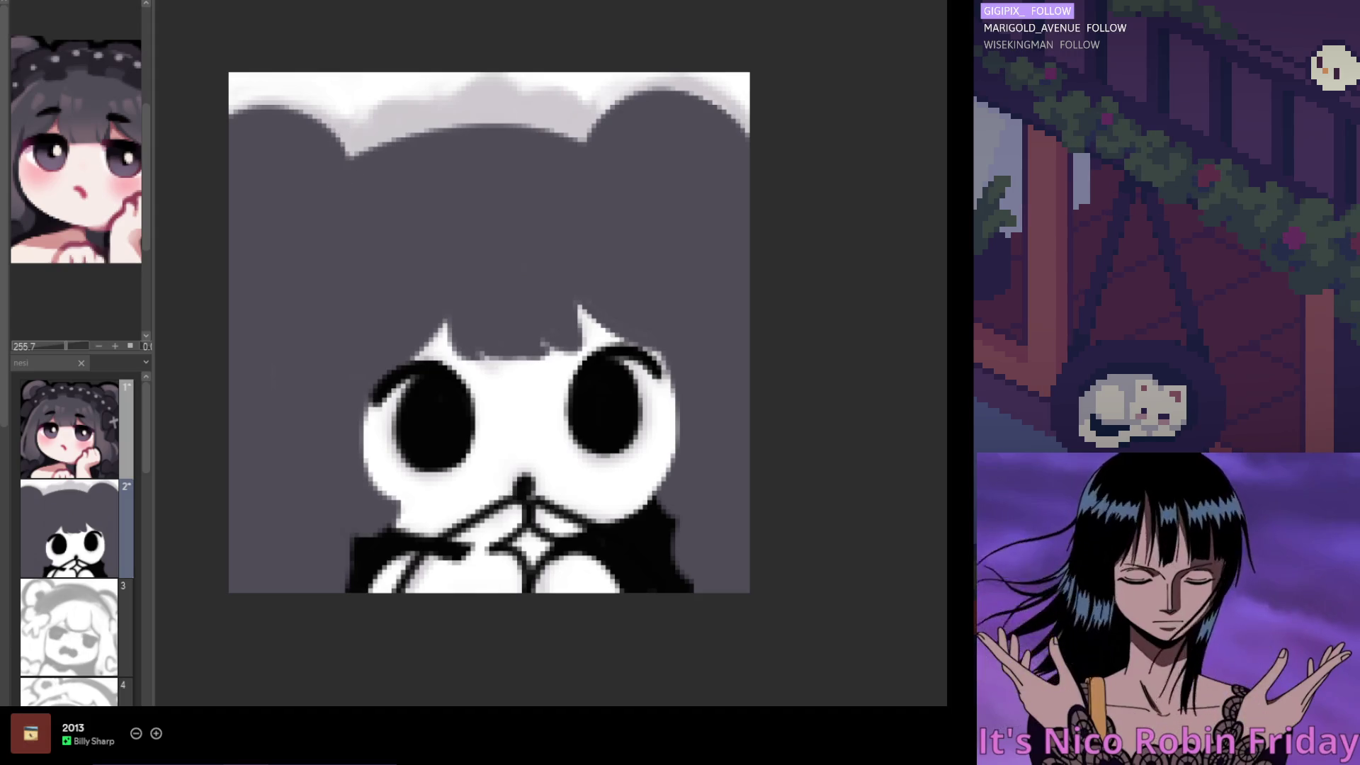
{"action": "left_click_drag", "start_coordinate": [335, 132], "coordinate": [250, 263]}
{"action": "key", "text": "ctrl+z"}
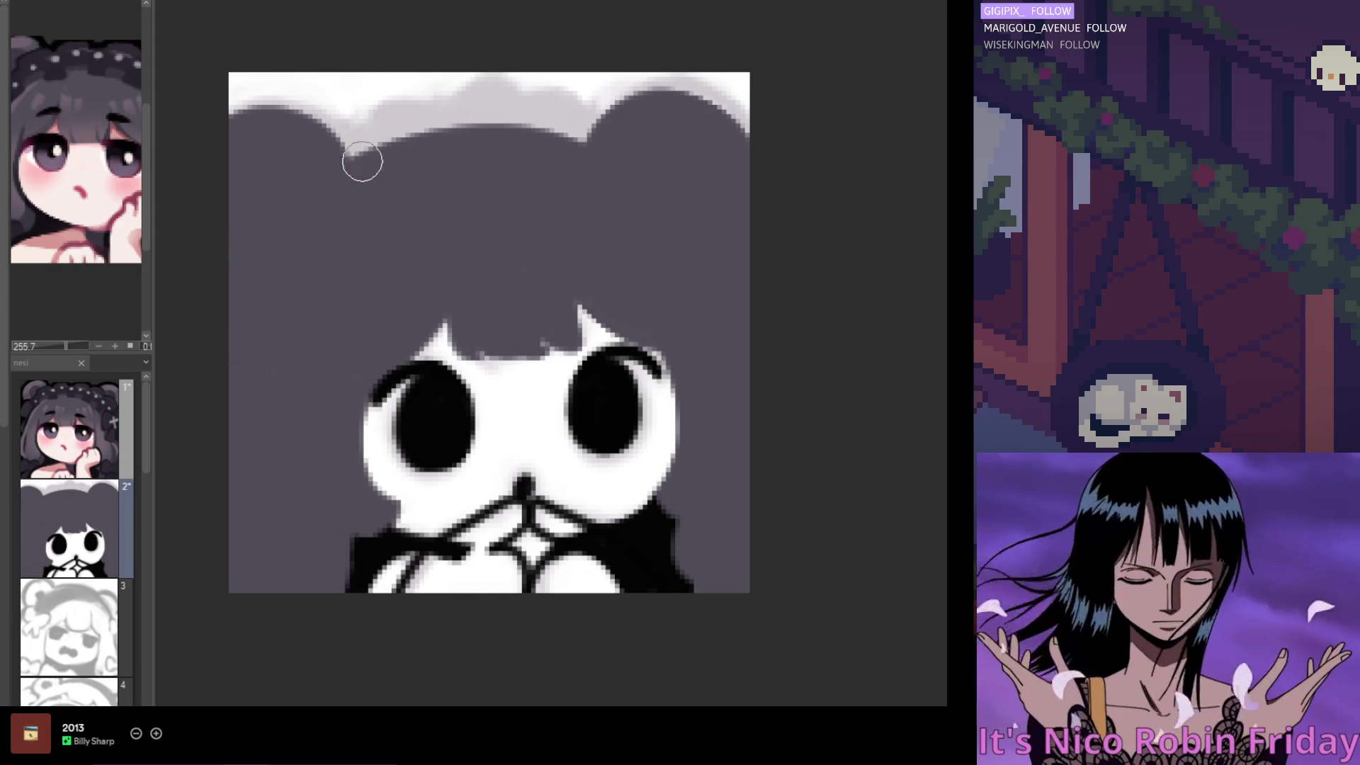
{"action": "scroll", "coordinate": [446, 92], "scroll_direction": "down", "scroll_amount": 3}
{"action": "scroll", "coordinate": [458, 99], "scroll_direction": "up", "scroll_amount": 2}
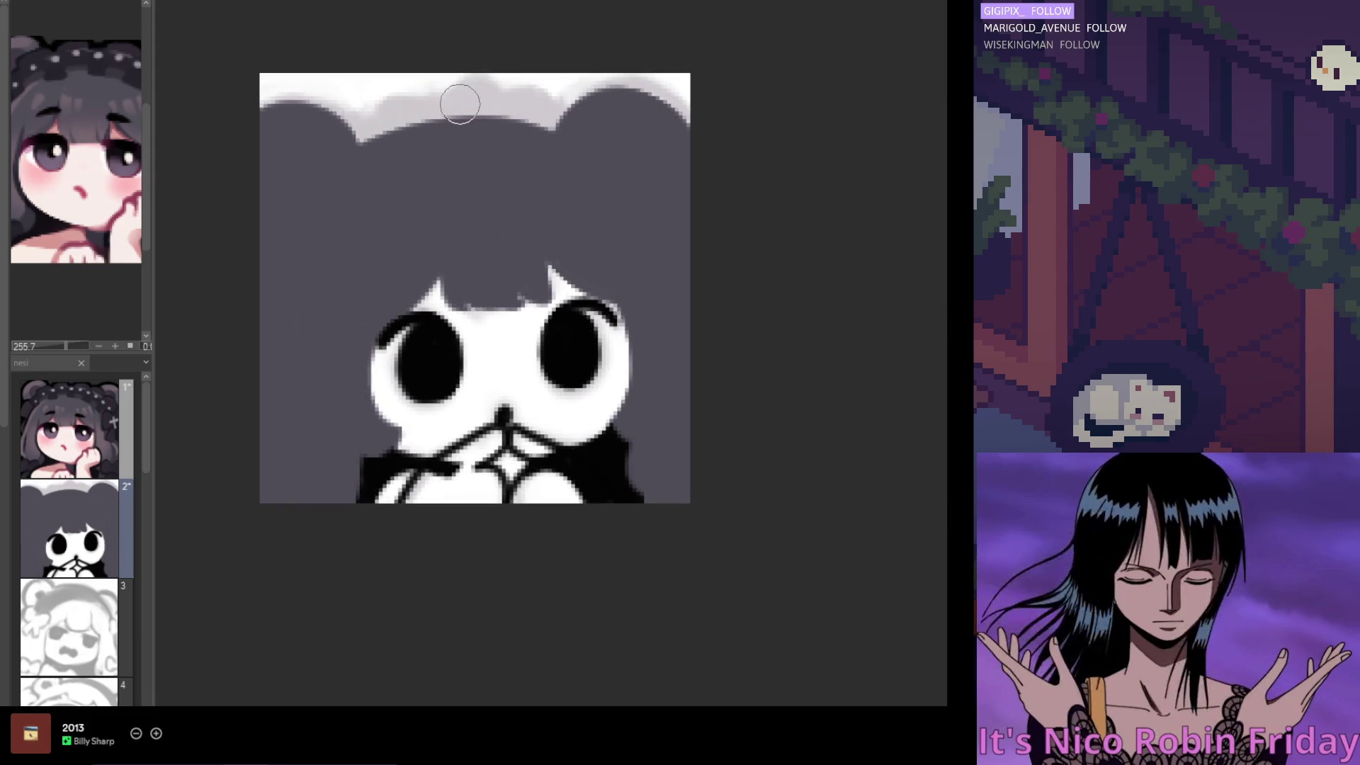
{"action": "left_click_drag", "start_coordinate": [386, 102], "coordinate": [222, 252]}
Lighten and reshape the top-left hair edge into a smooth rounded outline
{"action": "mouse_move", "coordinate": [298, 132]}
{"action": "left_mouse_down"}
{"action": "mouse_move", "coordinate": [283, 120]}
{"action": "mouse_move", "coordinate": [203, 152]}
{"action": "left_mouse_up"}
{"action": "left_click_drag", "start_coordinate": [361, 130], "coordinate": [221, 340]}
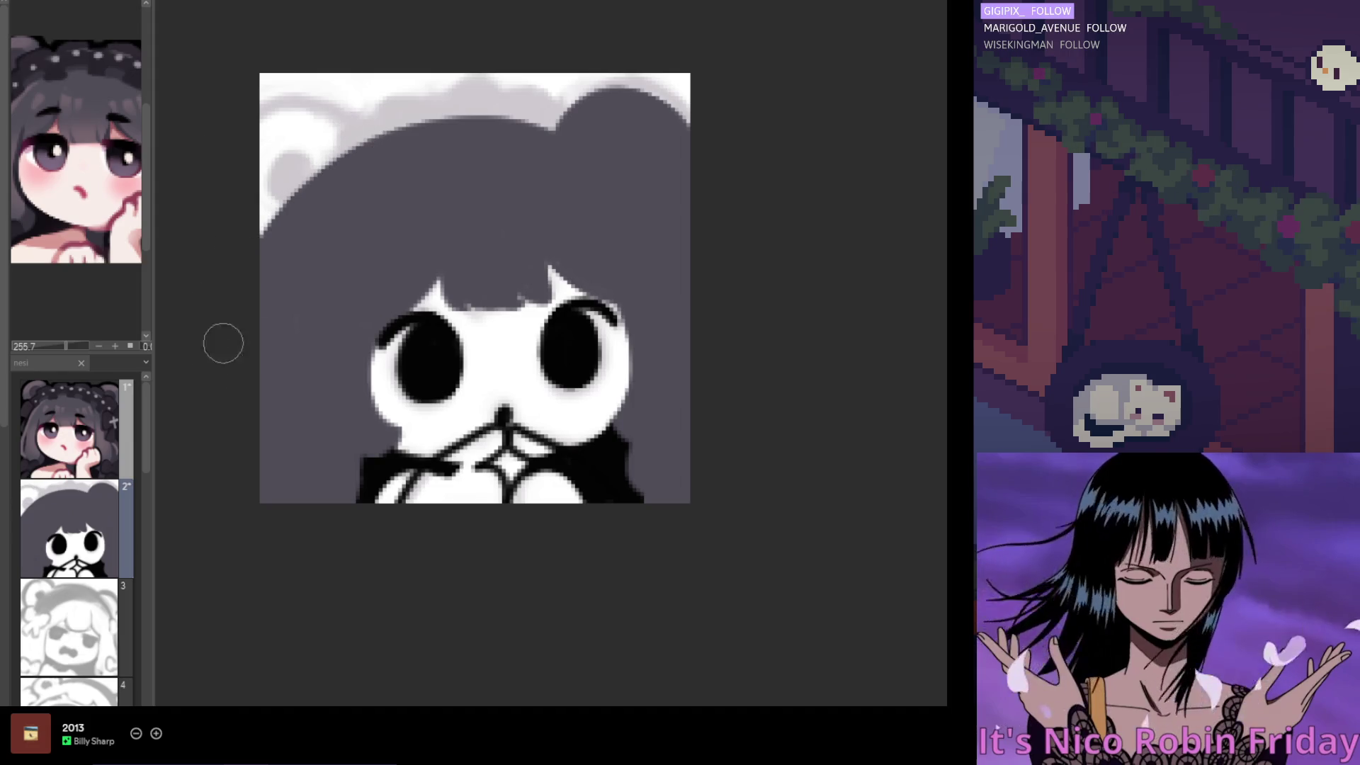
{"action": "key", "text": "ctrl+z"}
{"action": "left_click_drag", "start_coordinate": [403, 107], "coordinate": [198, 318]}
{"action": "left_click_drag", "start_coordinate": [389, 117], "coordinate": [198, 474]}
{"action": "key", "text": "ctrl+z"}
{"action": "left_click_drag", "start_coordinate": [380, 112], "coordinate": [233, 482]}
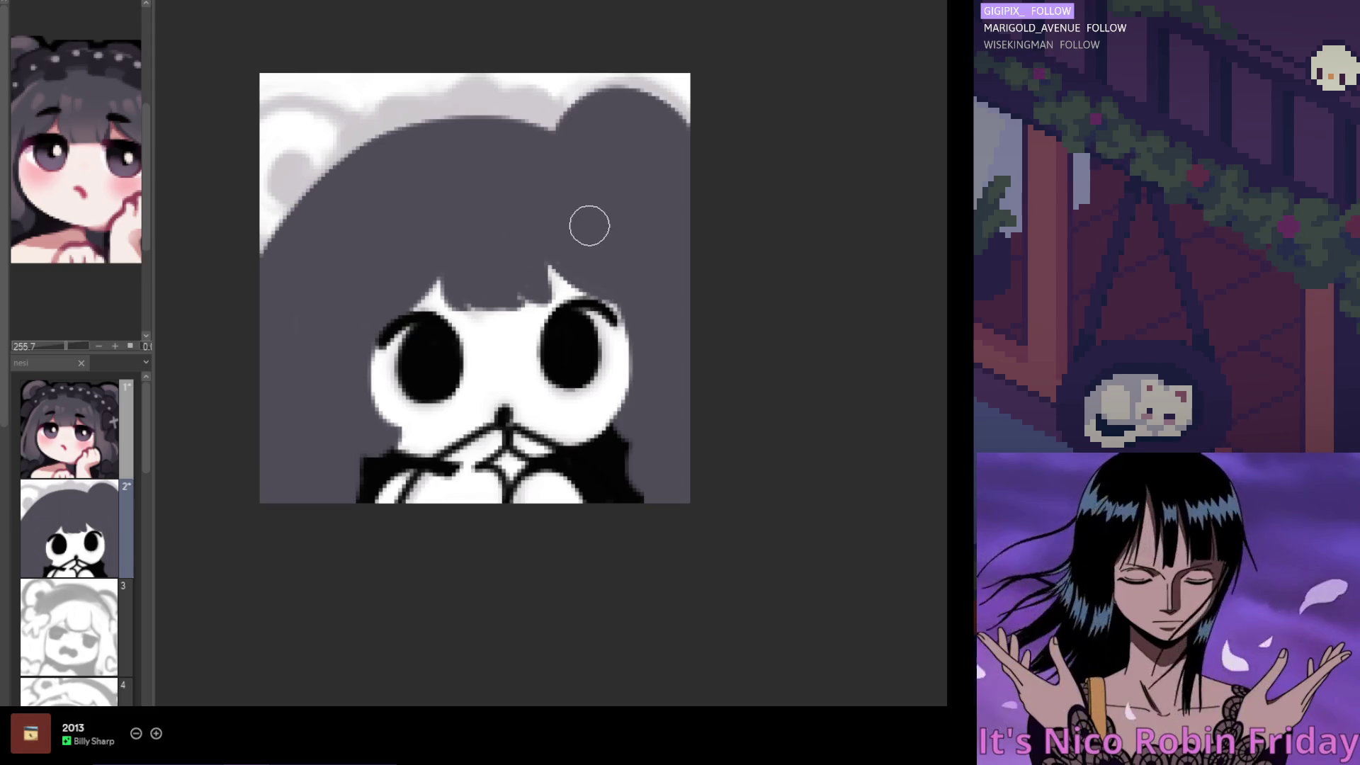
Turn the right ear back to light grey, refine the upper edge, and sample the dark grey hair colour
{"action": "left_click_drag", "start_coordinate": [520, 102], "coordinate": [663, 185]}
{"action": "mouse_move", "coordinate": [588, 92]}
{"action": "left_mouse_down"}
{"action": "mouse_move", "coordinate": [680, 177]}
{"action": "mouse_move", "coordinate": [687, 134]}
{"action": "left_mouse_up"}
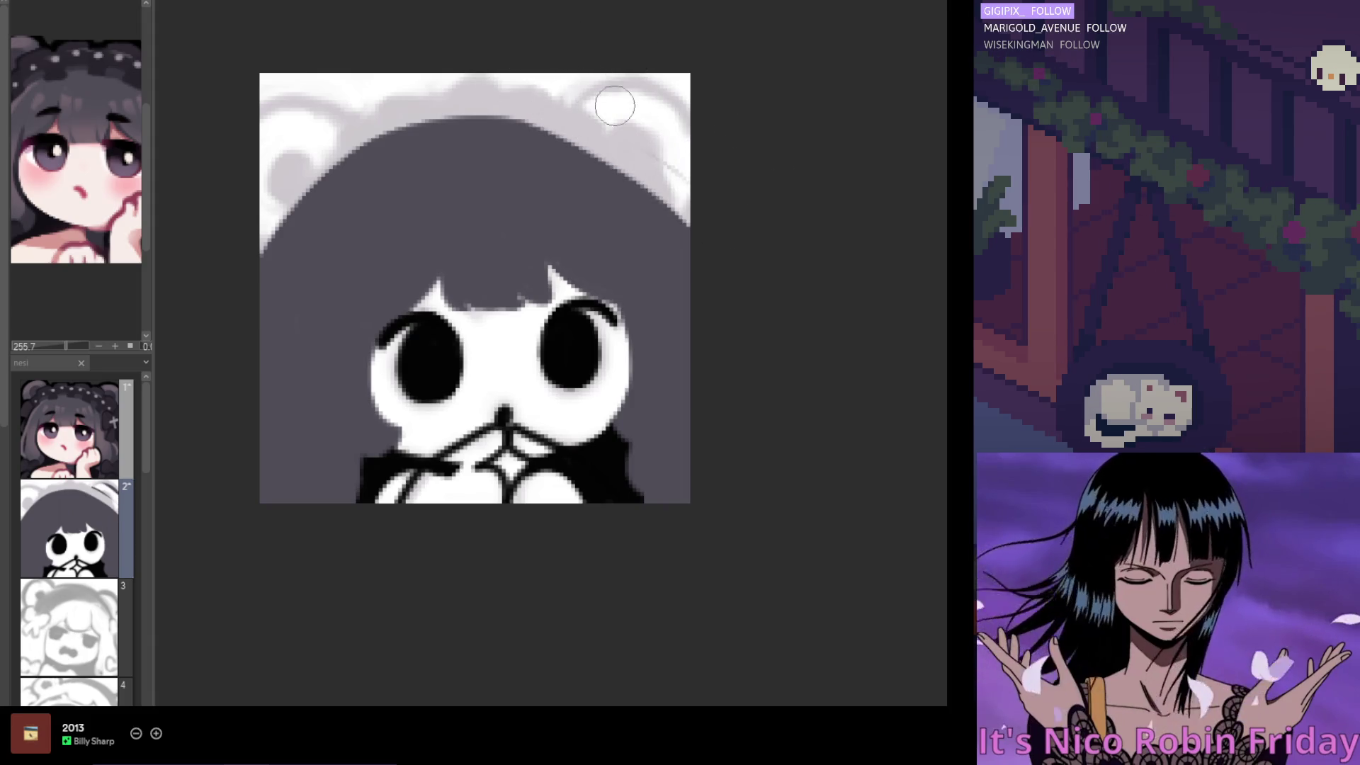
{"action": "scroll", "coordinate": [615, 105], "scroll_direction": "left", "scroll_amount": 5}
{"action": "left_click_drag", "start_coordinate": [766, 113], "coordinate": [578, 316]}
{"action": "key", "text": "ctrl+z"}
{"action": "left_click_drag", "start_coordinate": [673, 145], "coordinate": [608, 255]}
{"action": "key", "text": "ctrl+z"}
{"action": "key", "text": "ctrl+y"}
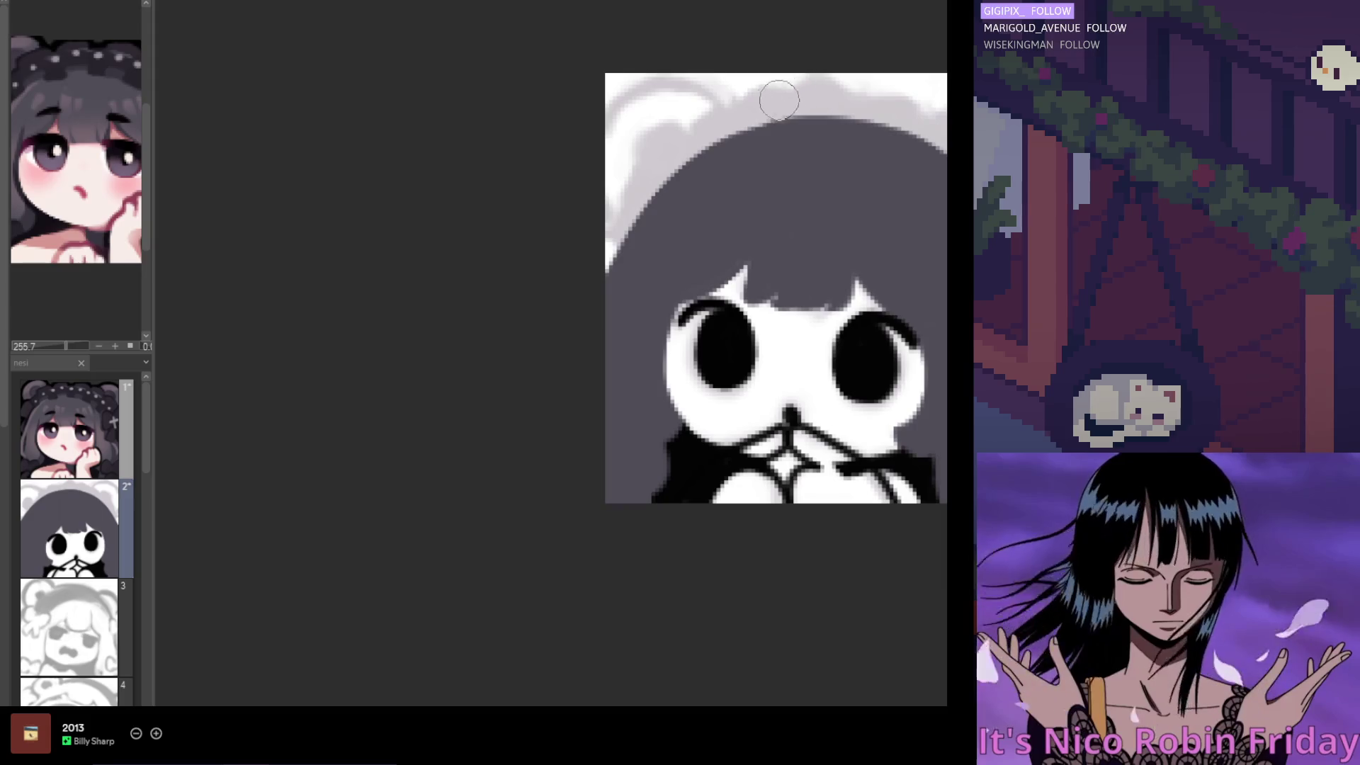
{"action": "left_click_drag", "start_coordinate": [543, 474], "coordinate": [198, 474]}
{"action": "left_click", "coordinate": [549, 213], "text": "alt"}
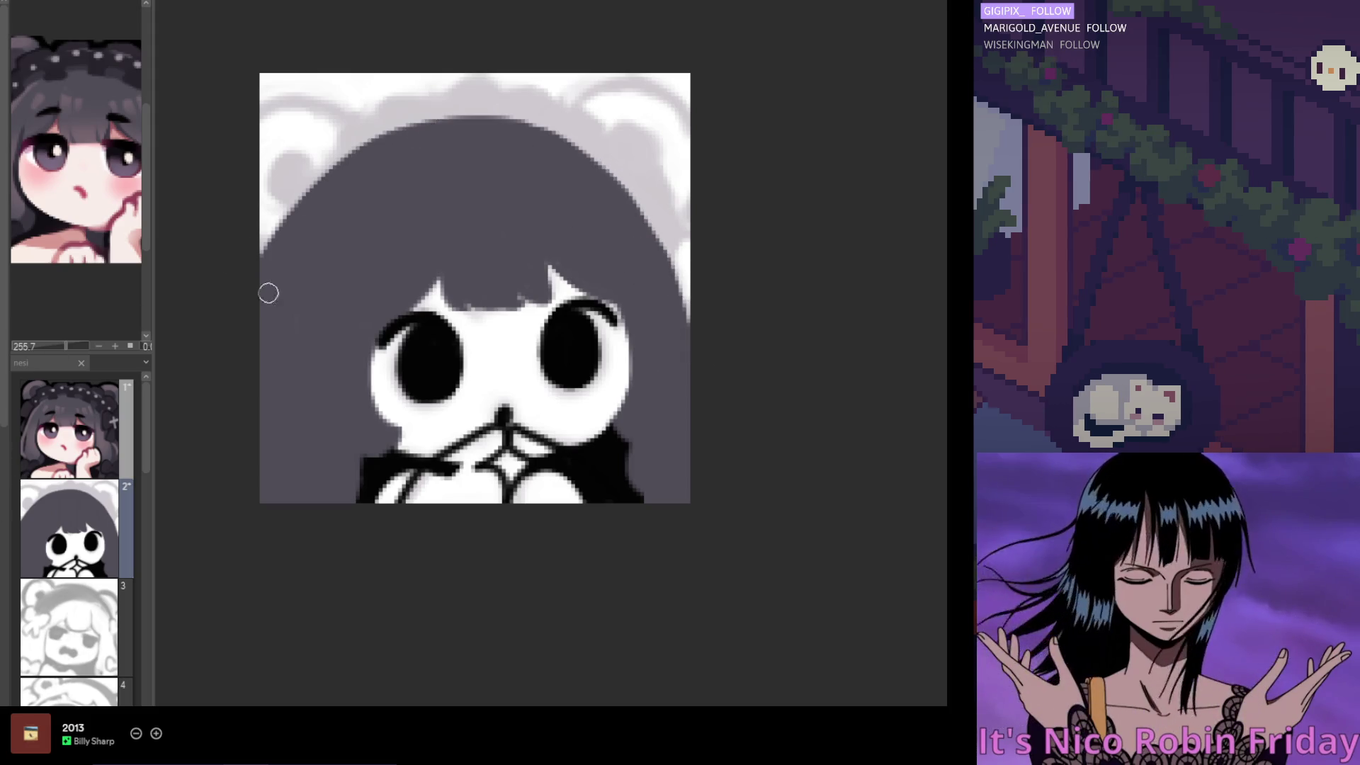
Extend the left eye's lash stroke slightly down-left toward the cheek, checking it in mirrored view
{"action": "scroll", "coordinate": [425, 198], "scroll_direction": "down", "scroll_amount": 2}
{"action": "scroll", "coordinate": [462, 211], "scroll_direction": "up", "scroll_amount": 1}
{"action": "scroll", "coordinate": [461, 211], "scroll_direction": "down", "scroll_amount": 1}
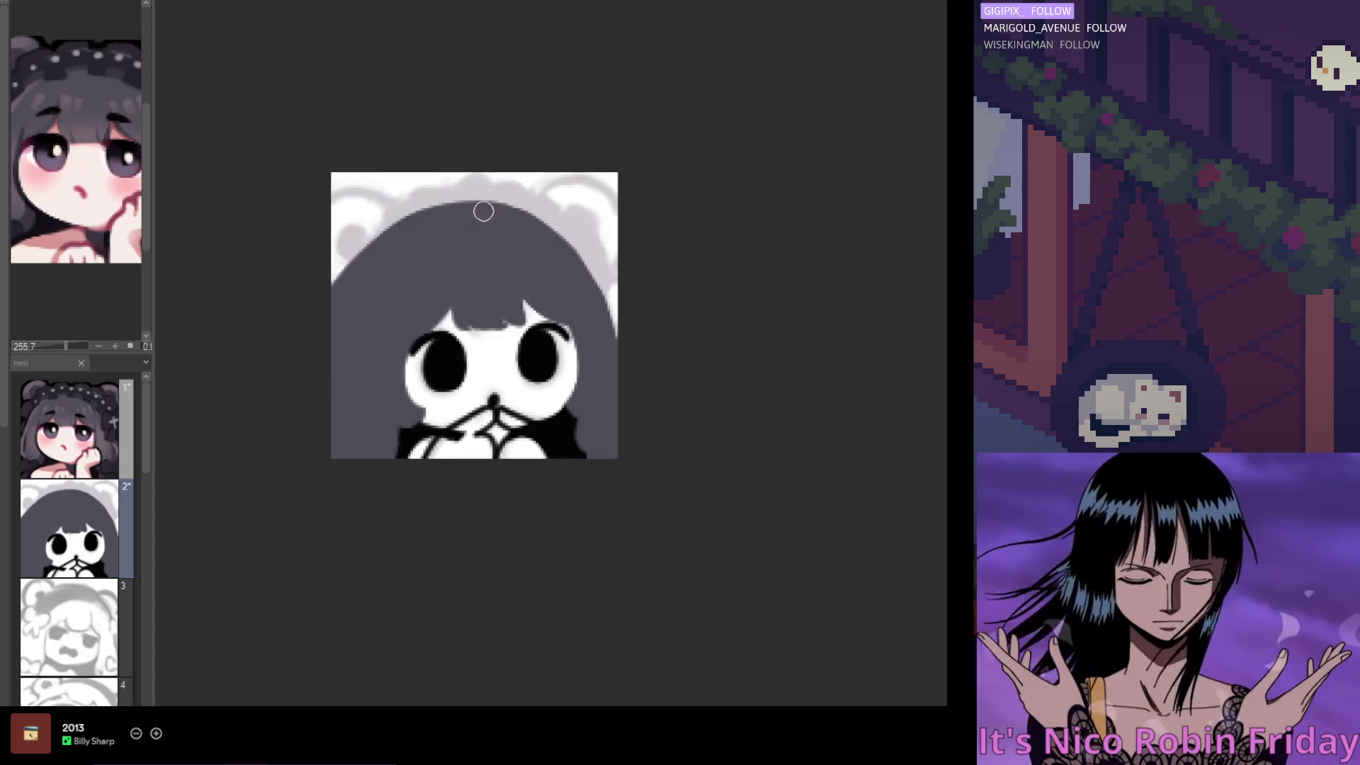
{"action": "scroll", "coordinate": [587, 271], "scroll_direction": "left", "scroll_amount": 5}
{"action": "scroll", "coordinate": [780, 215], "scroll_direction": "right", "scroll_amount": 4}
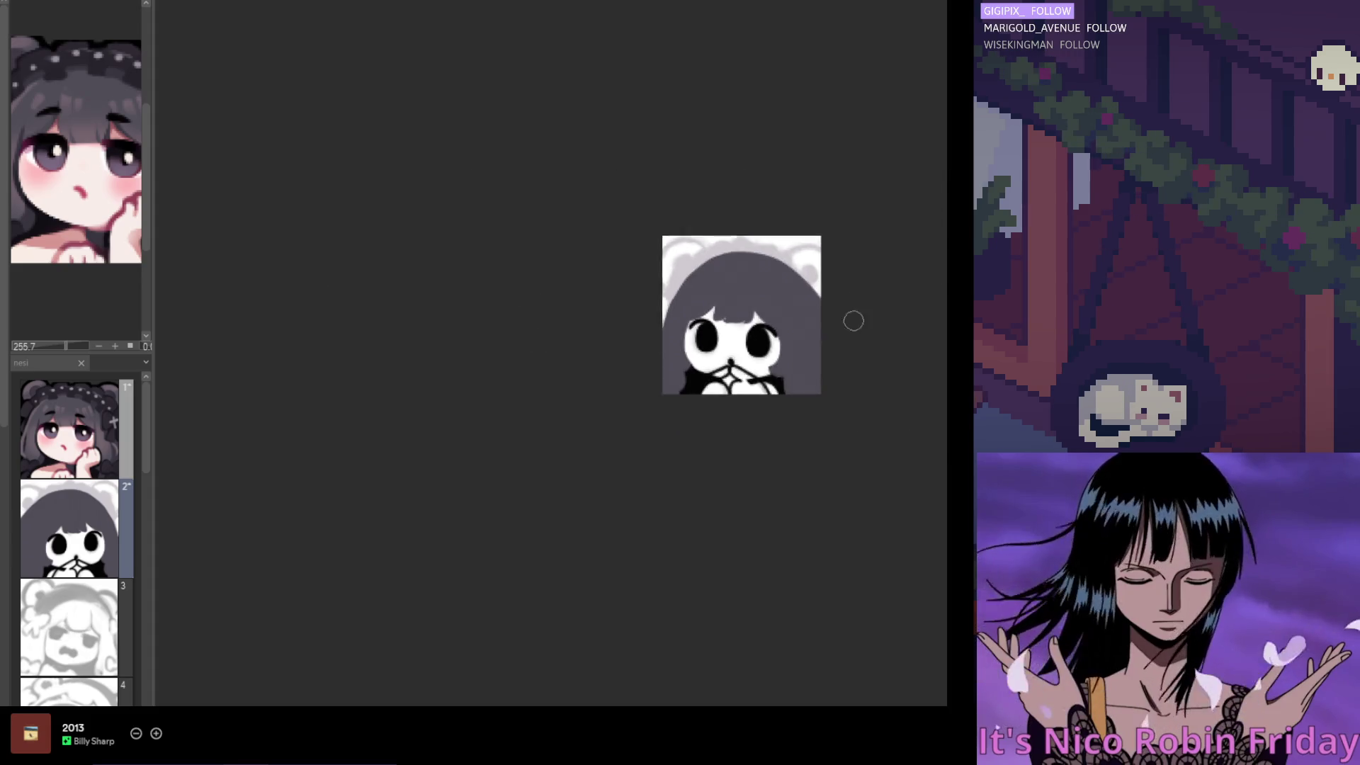
{"action": "scroll", "coordinate": [652, 251], "scroll_direction": "up", "scroll_amount": 1}
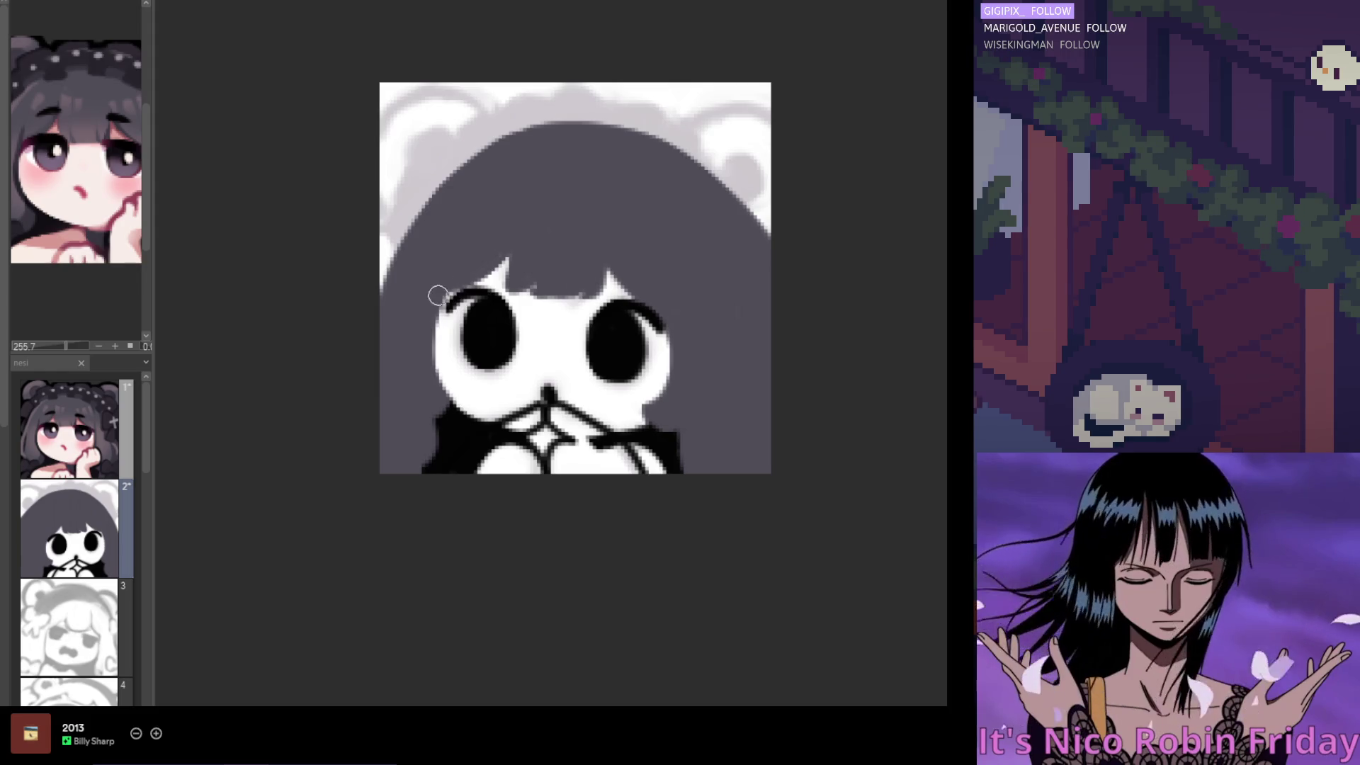
{"action": "left_click_drag", "start_coordinate": [460, 291], "coordinate": [444, 313]}
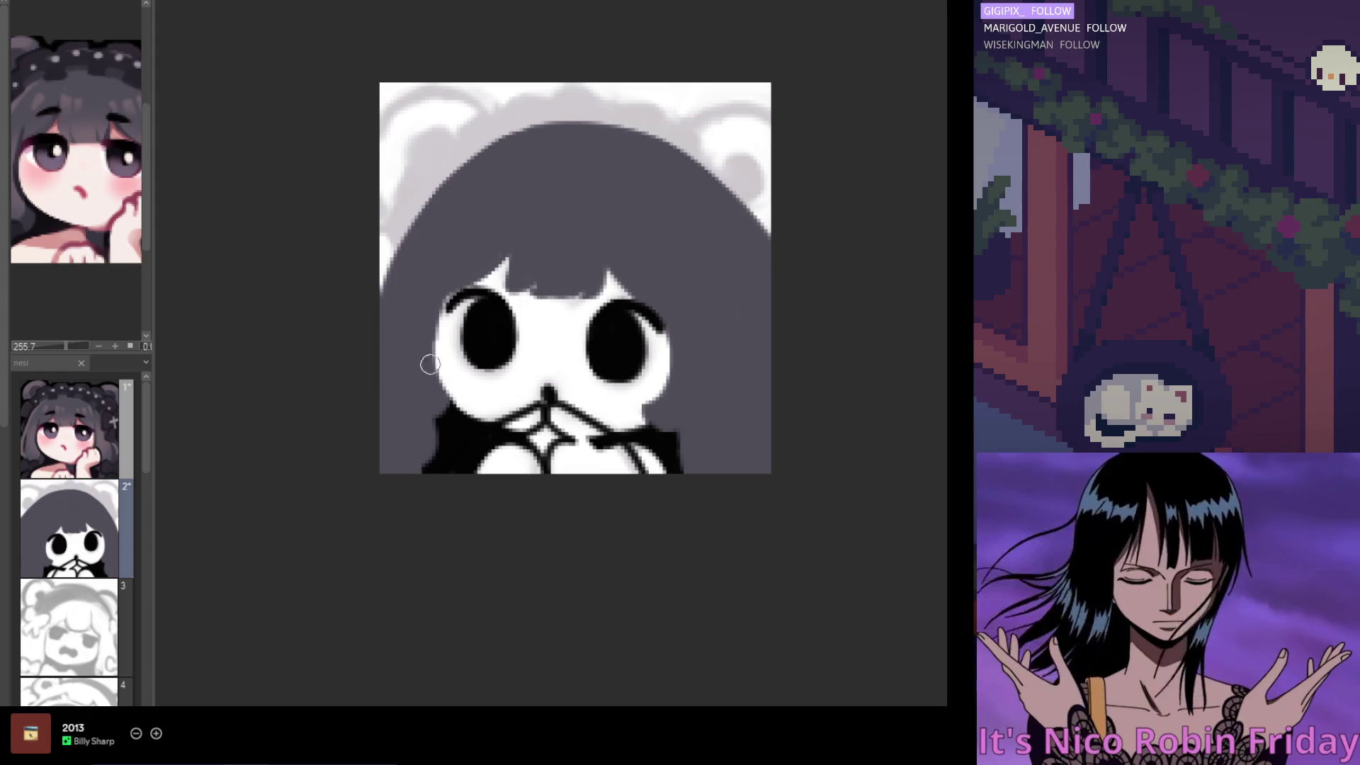
{"action": "key", "text": "h"}
{"action": "key", "text": "h"}
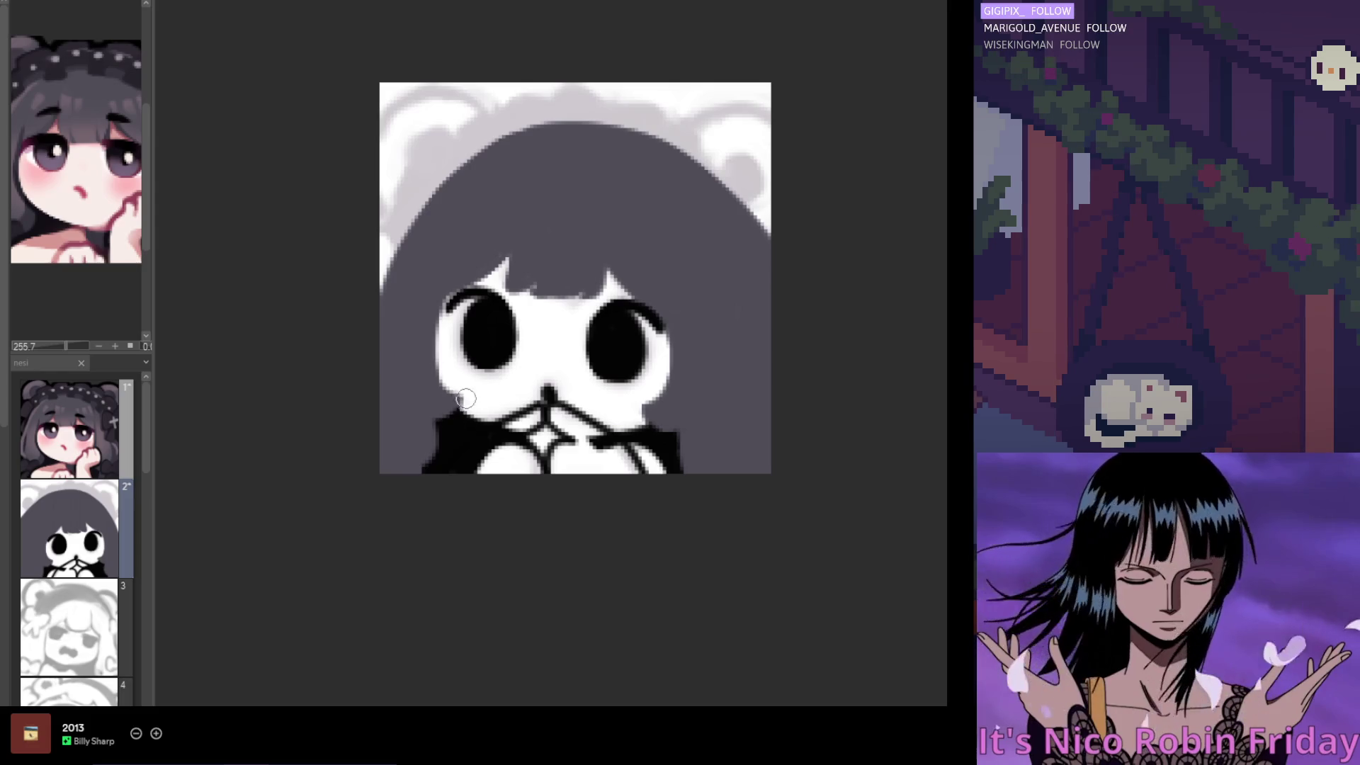
{"action": "scroll", "coordinate": [475, 391], "scroll_direction": "left", "scroll_amount": 3}
{"action": "scroll", "coordinate": [516, 354], "scroll_direction": "down", "scroll_amount": 3}
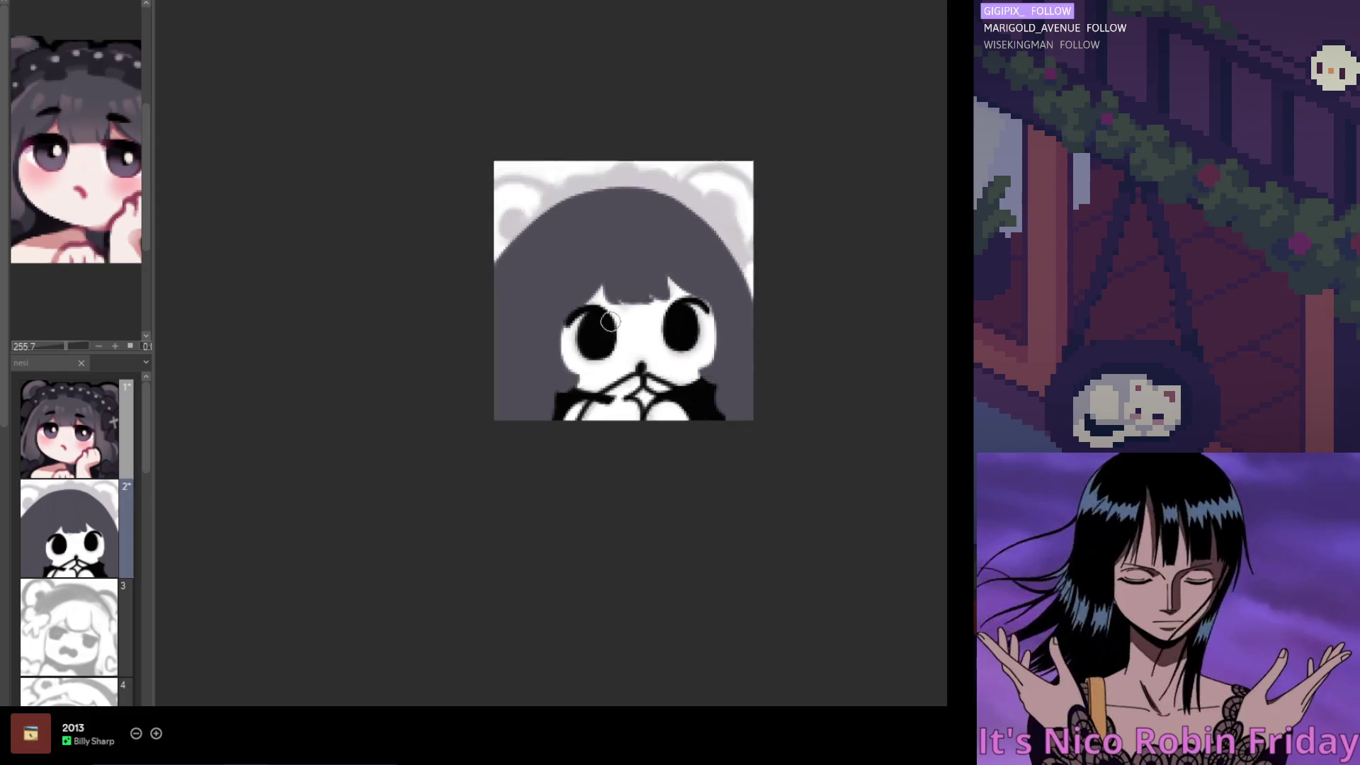
Paint a thin light strand down through the dark bangs above the eyes
{"action": "scroll", "coordinate": [697, 306], "scroll_direction": "up", "scroll_amount": 4}
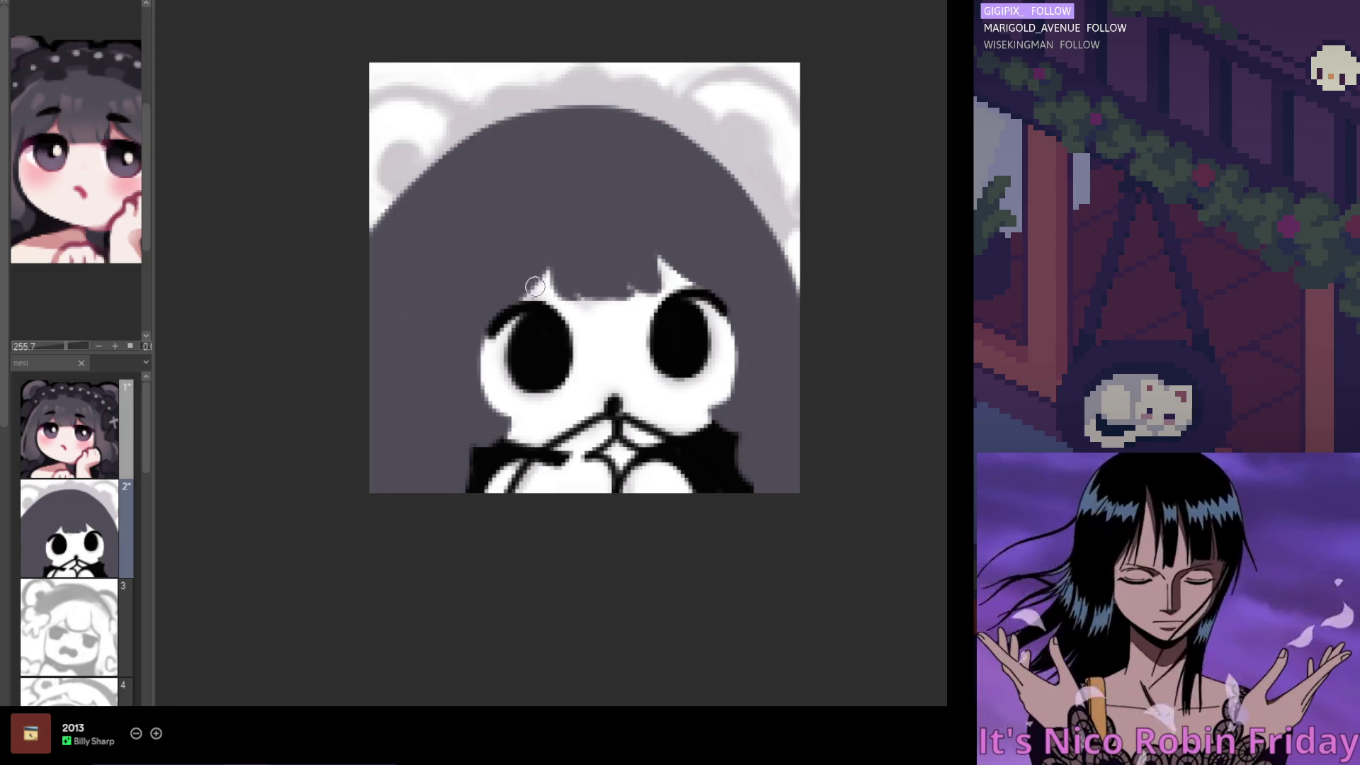
{"action": "mouse_move", "coordinate": [544, 282]}
{"action": "left_mouse_down"}
{"action": "mouse_move", "coordinate": [546, 227]}
{"action": "mouse_move", "coordinate": [522, 289]}
{"action": "mouse_move", "coordinate": [570, 257]}
{"action": "mouse_move", "coordinate": [550, 255]}
{"action": "mouse_move", "coordinate": [551, 297]}
{"action": "left_mouse_up"}
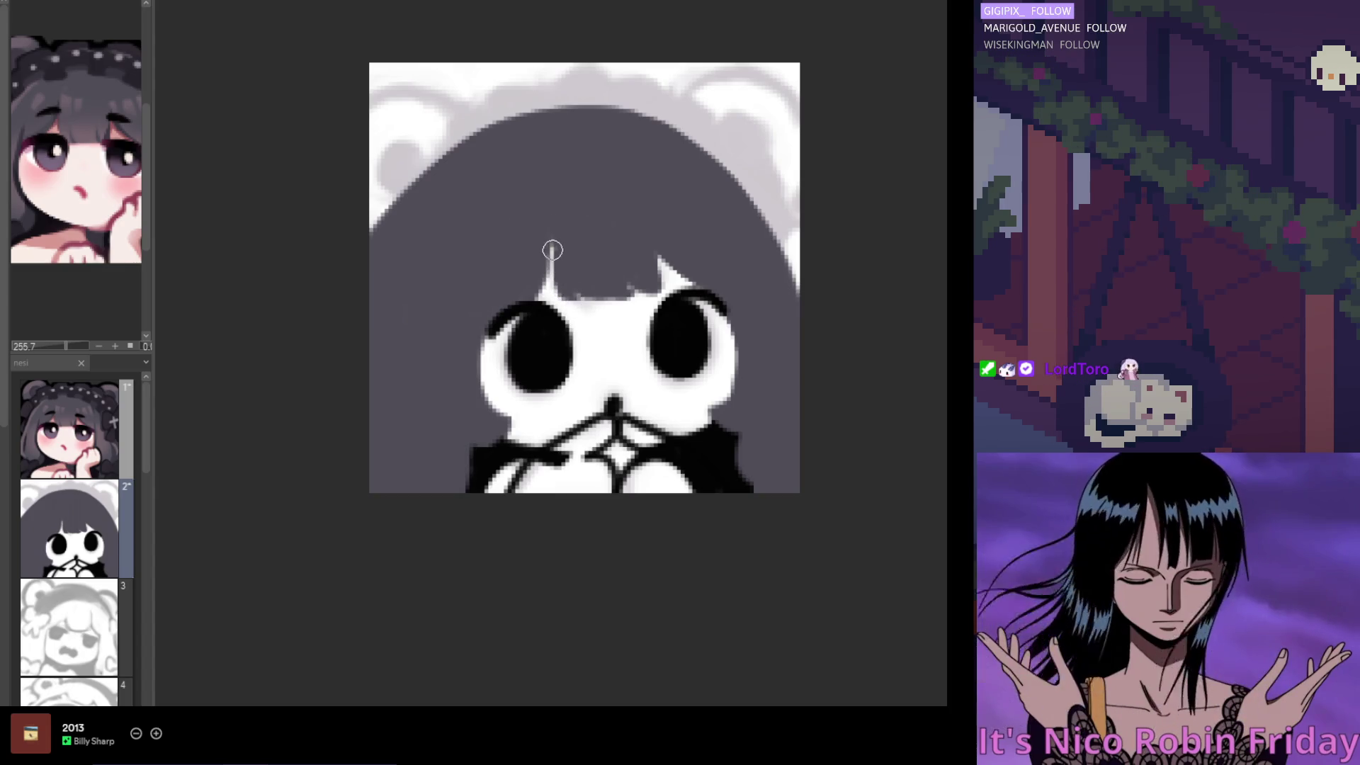
{"action": "mouse_move", "coordinate": [553, 247]}
{"action": "left_mouse_down"}
{"action": "mouse_move", "coordinate": [577, 312]}
{"action": "mouse_move", "coordinate": [573, 261]}
{"action": "left_mouse_up"}
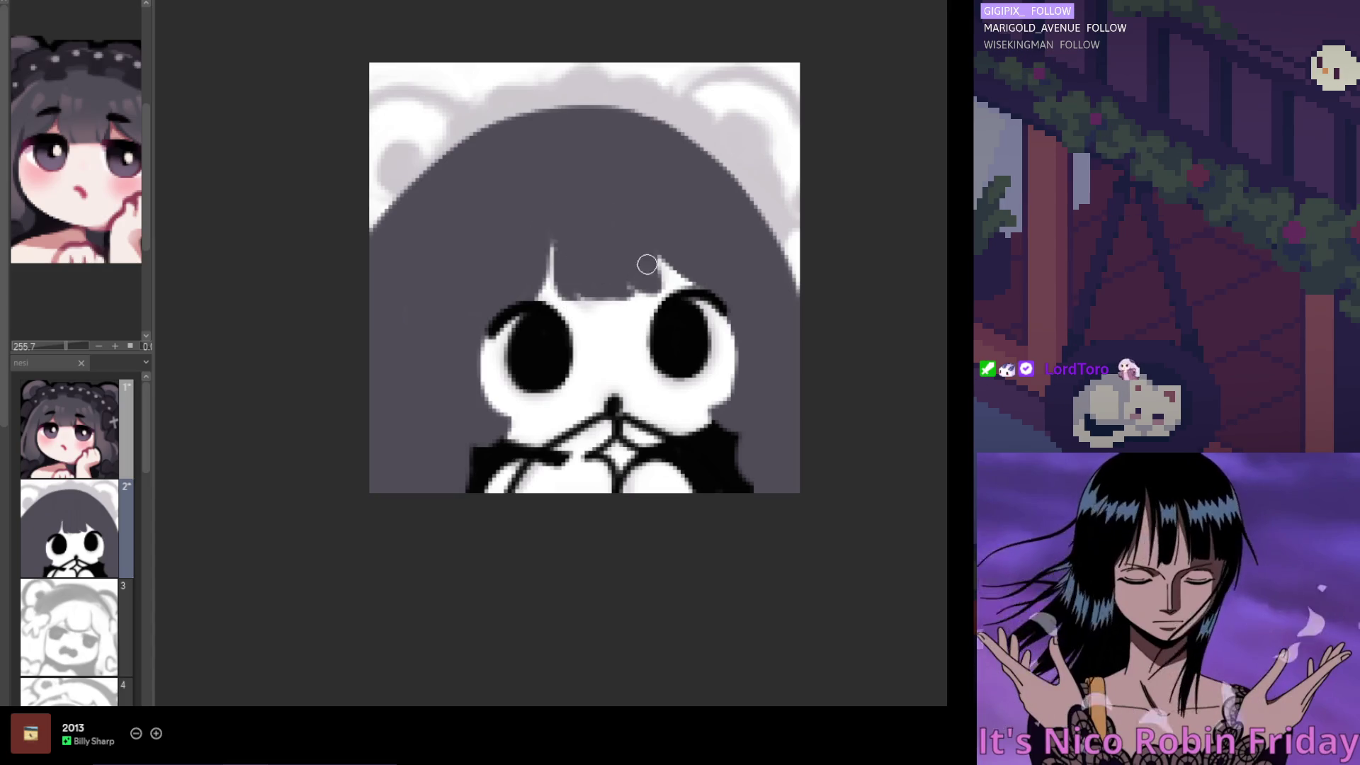
{"action": "left_click_drag", "start_coordinate": [651, 234], "coordinate": [660, 280]}
{"action": "left_click_drag", "start_coordinate": [646, 225], "coordinate": [665, 282]}
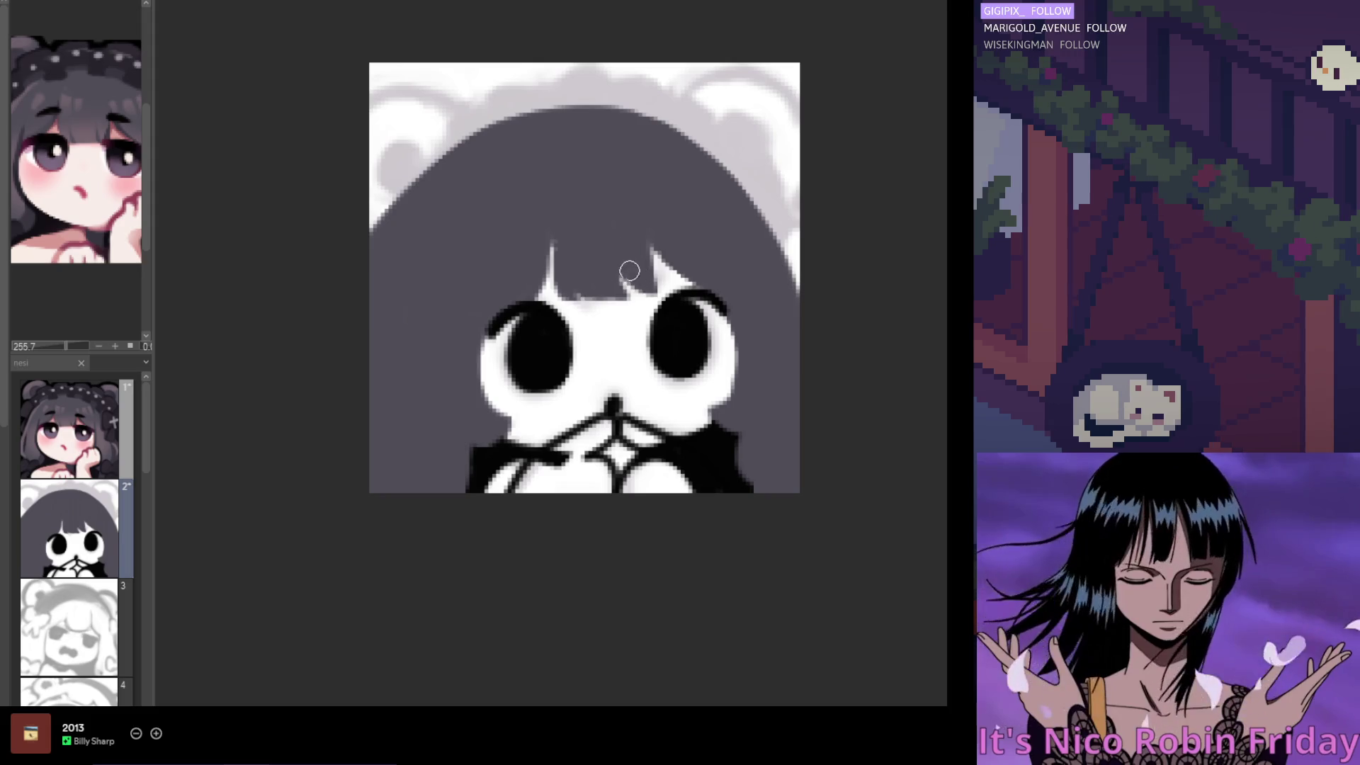
Undo the lengthened gap and repaint the light strand cleanly, tidying its tip and the bangs' edge
{"action": "key", "text": "h"}
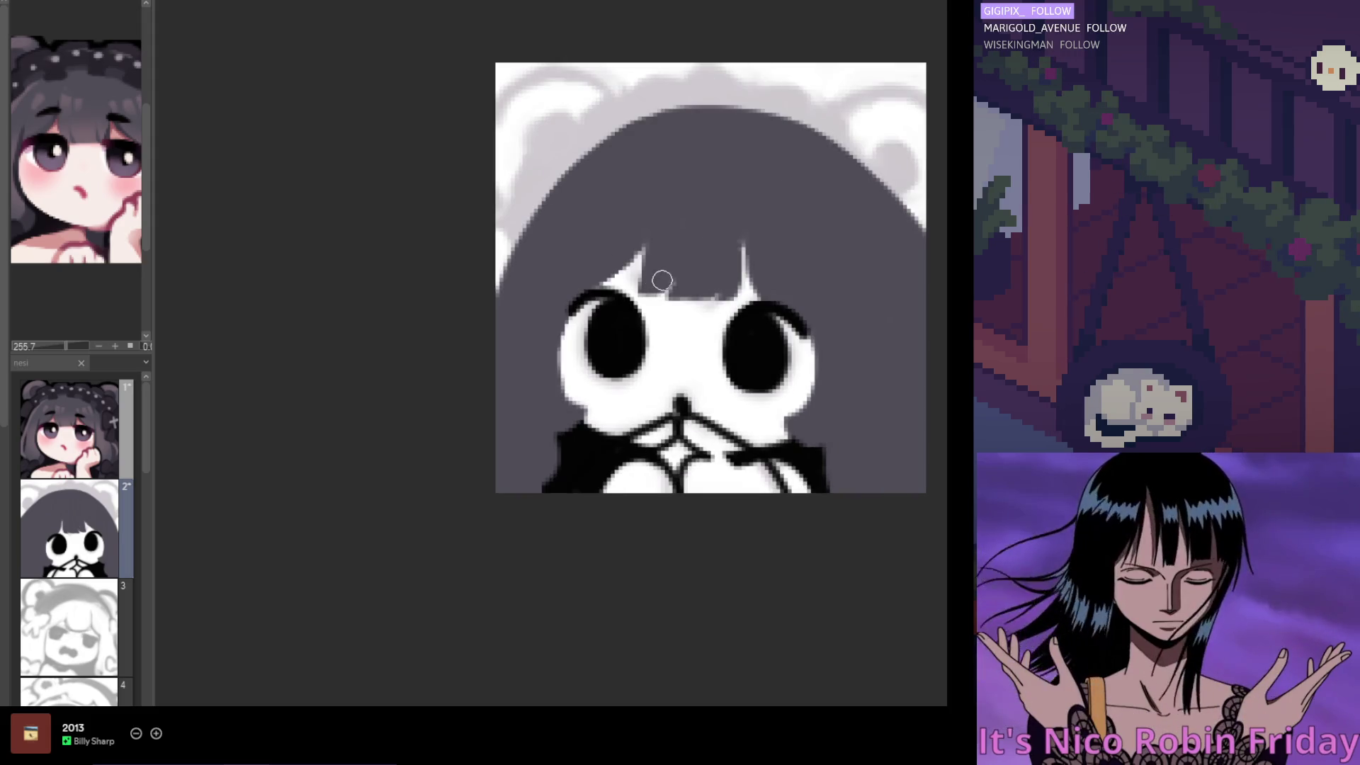
{"action": "left_click_drag", "start_coordinate": [641, 295], "coordinate": [643, 231]}
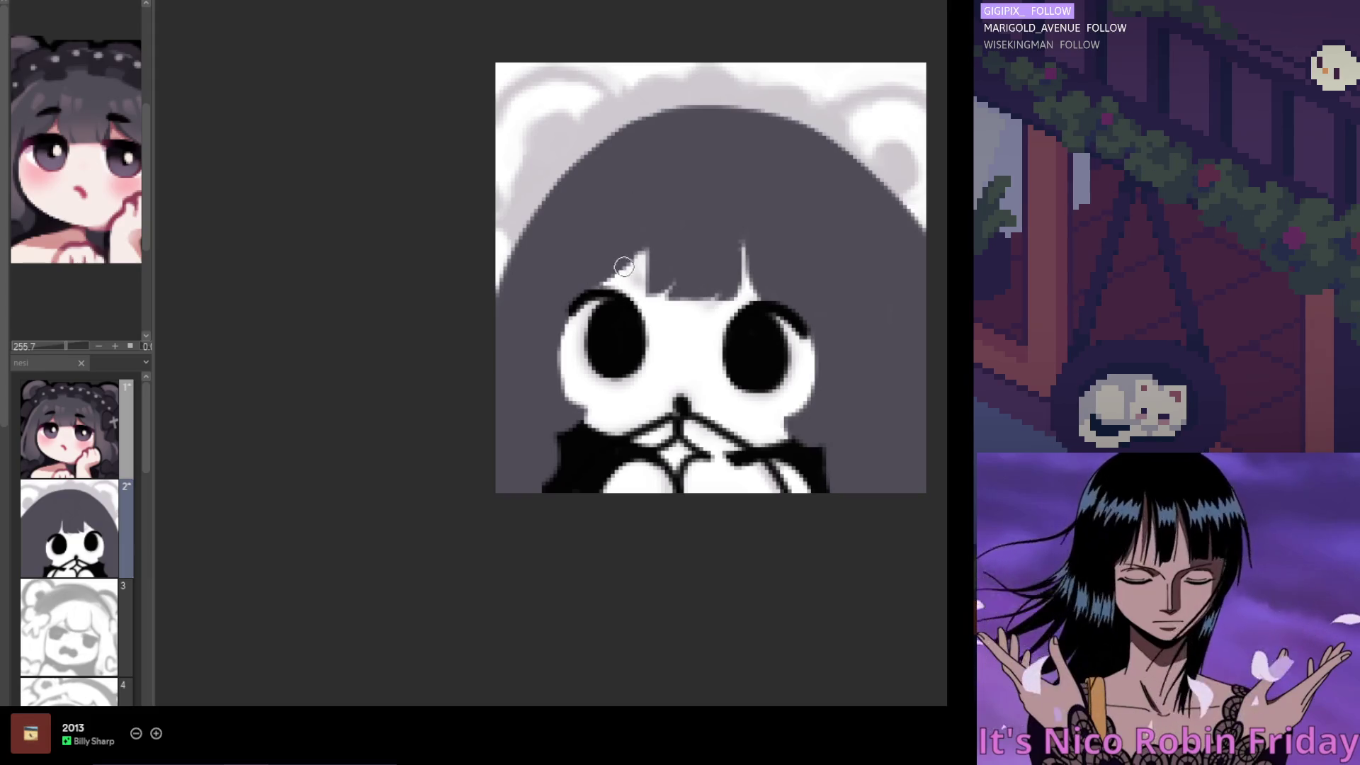
{"action": "mouse_move", "coordinate": [661, 243]}
{"action": "left_mouse_down"}
{"action": "mouse_move", "coordinate": [583, 246]}
{"action": "mouse_move", "coordinate": [654, 260]}
{"action": "left_mouse_up"}
{"action": "key", "text": "ctrl+z"}
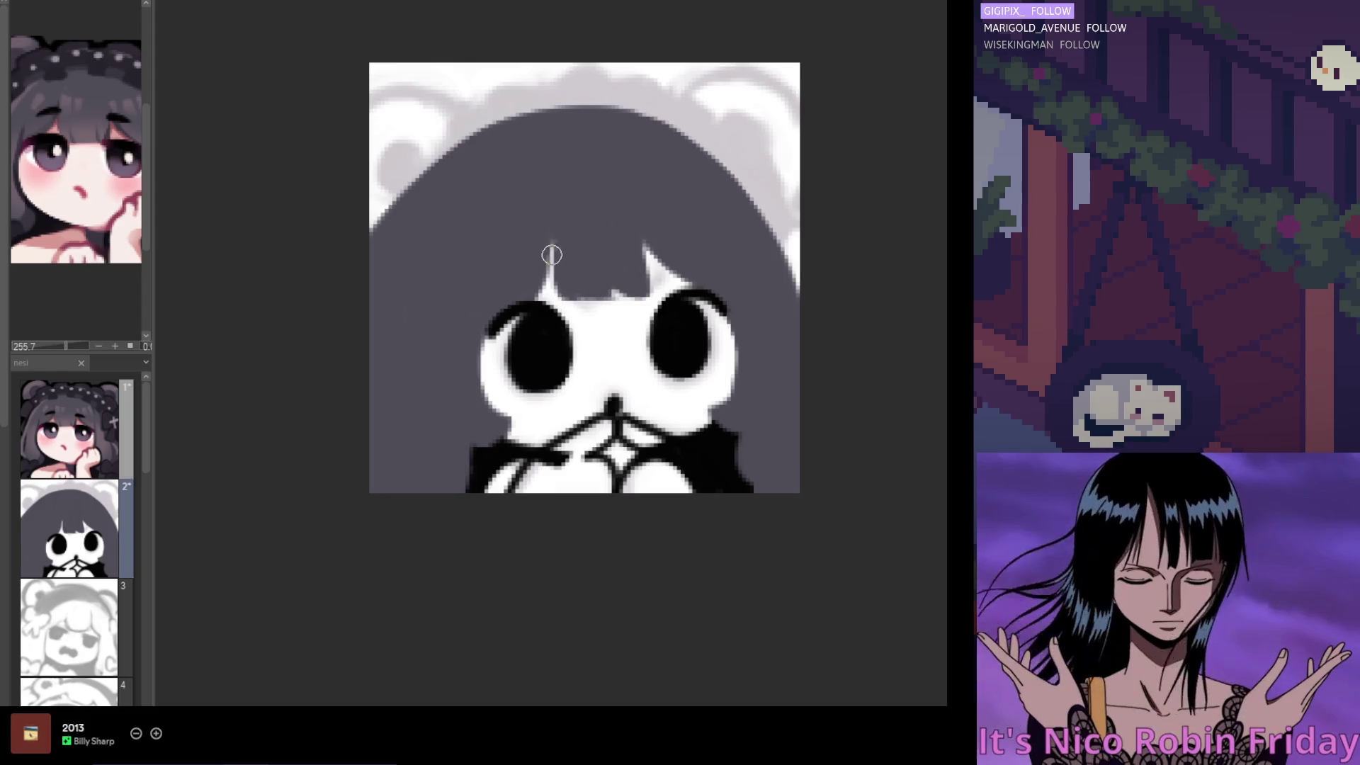
{"action": "mouse_move", "coordinate": [584, 312]}
{"action": "left_mouse_down"}
{"action": "mouse_move", "coordinate": [554, 255]}
{"action": "mouse_move", "coordinate": [578, 310]}
{"action": "left_mouse_up"}
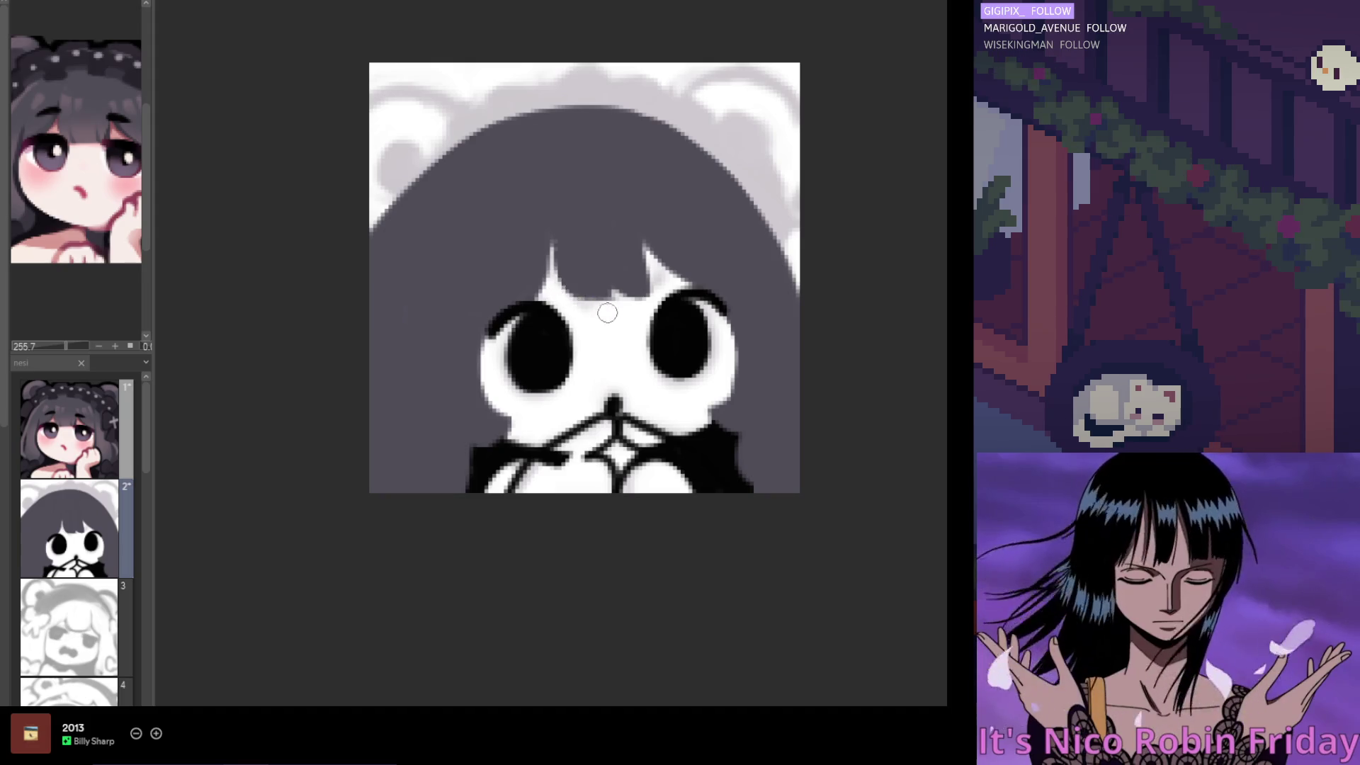
{"action": "left_click_drag", "start_coordinate": [560, 236], "coordinate": [586, 267]}
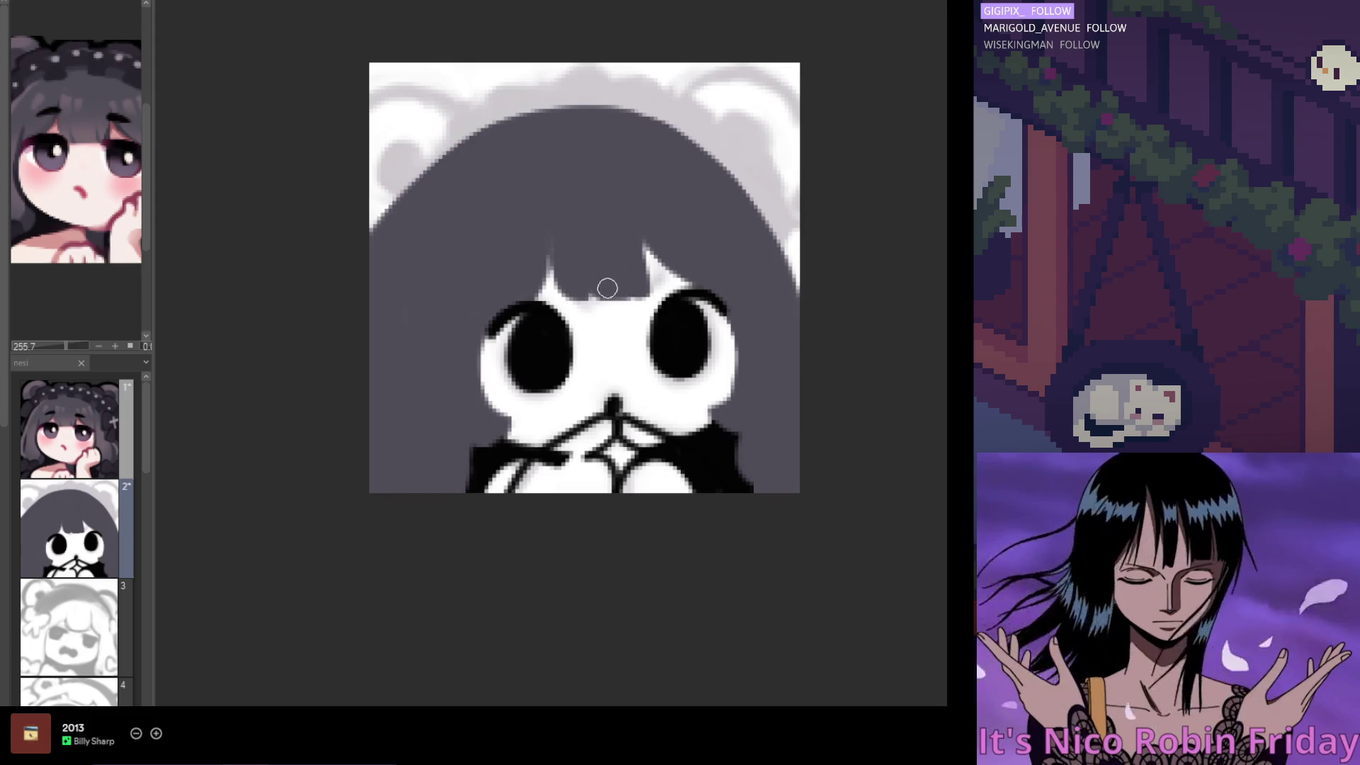
{"action": "left_click_drag", "start_coordinate": [580, 292], "coordinate": [585, 296]}
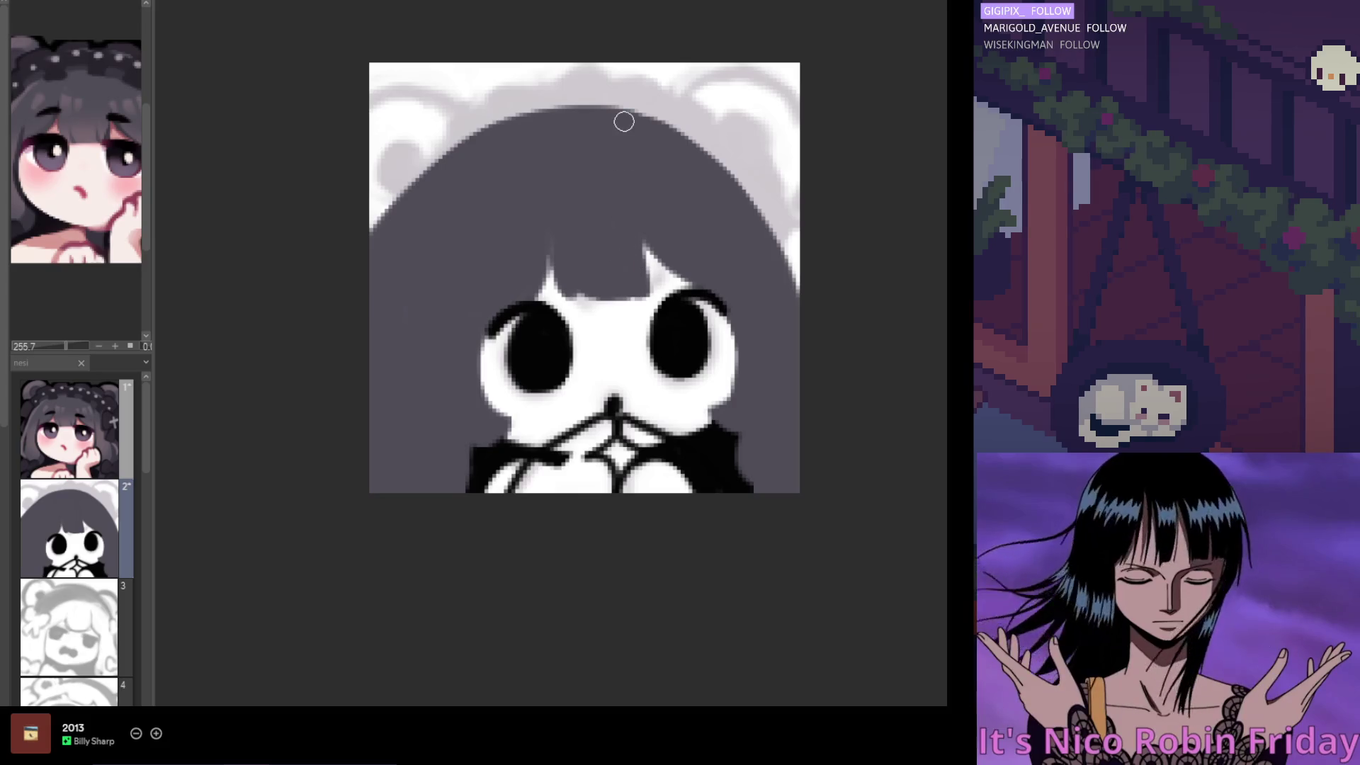
Fill dark grey into the bangs to narrow the white notch by the right eye
{"action": "scroll", "coordinate": [665, 212], "scroll_direction": "down", "scroll_amount": 3}
{"action": "scroll", "coordinate": [662, 191], "scroll_direction": "up", "scroll_amount": 3}
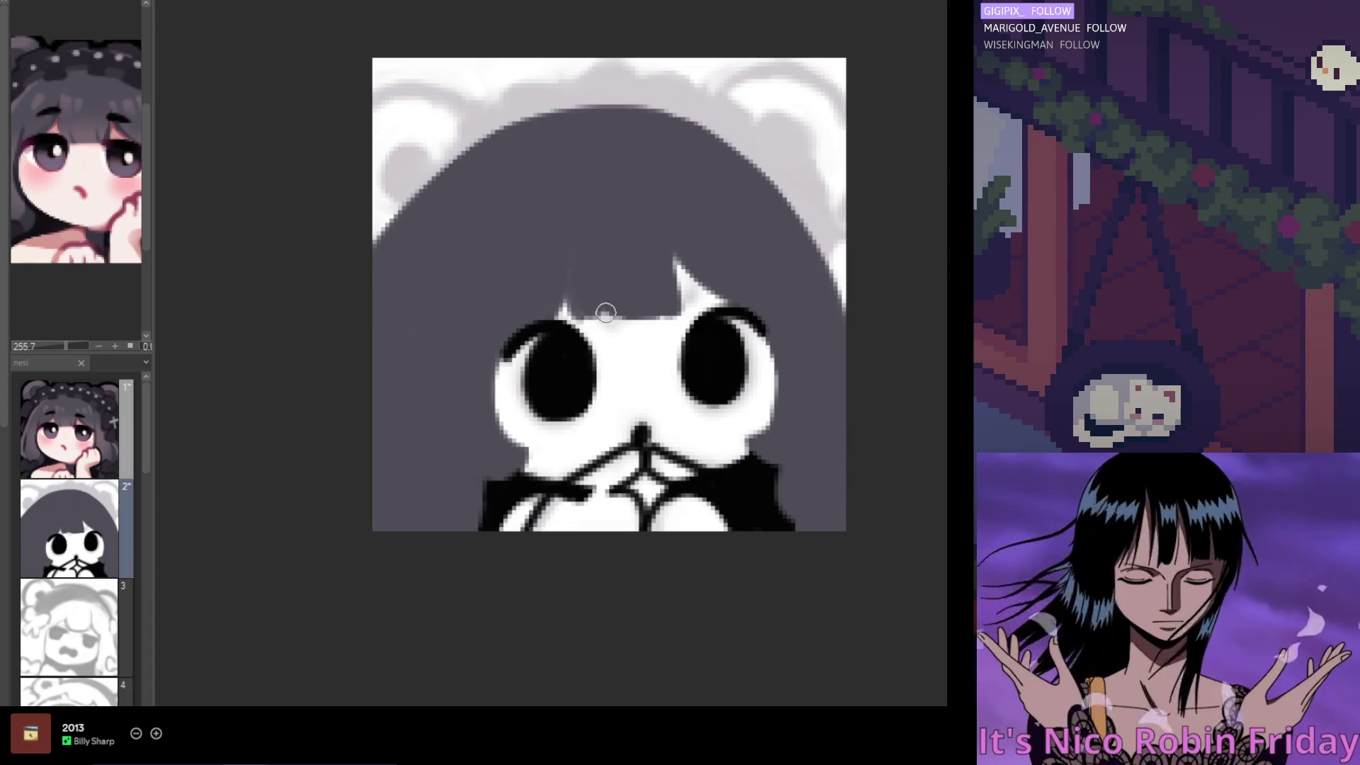
{"action": "left_click_drag", "start_coordinate": [674, 244], "coordinate": [684, 310]}
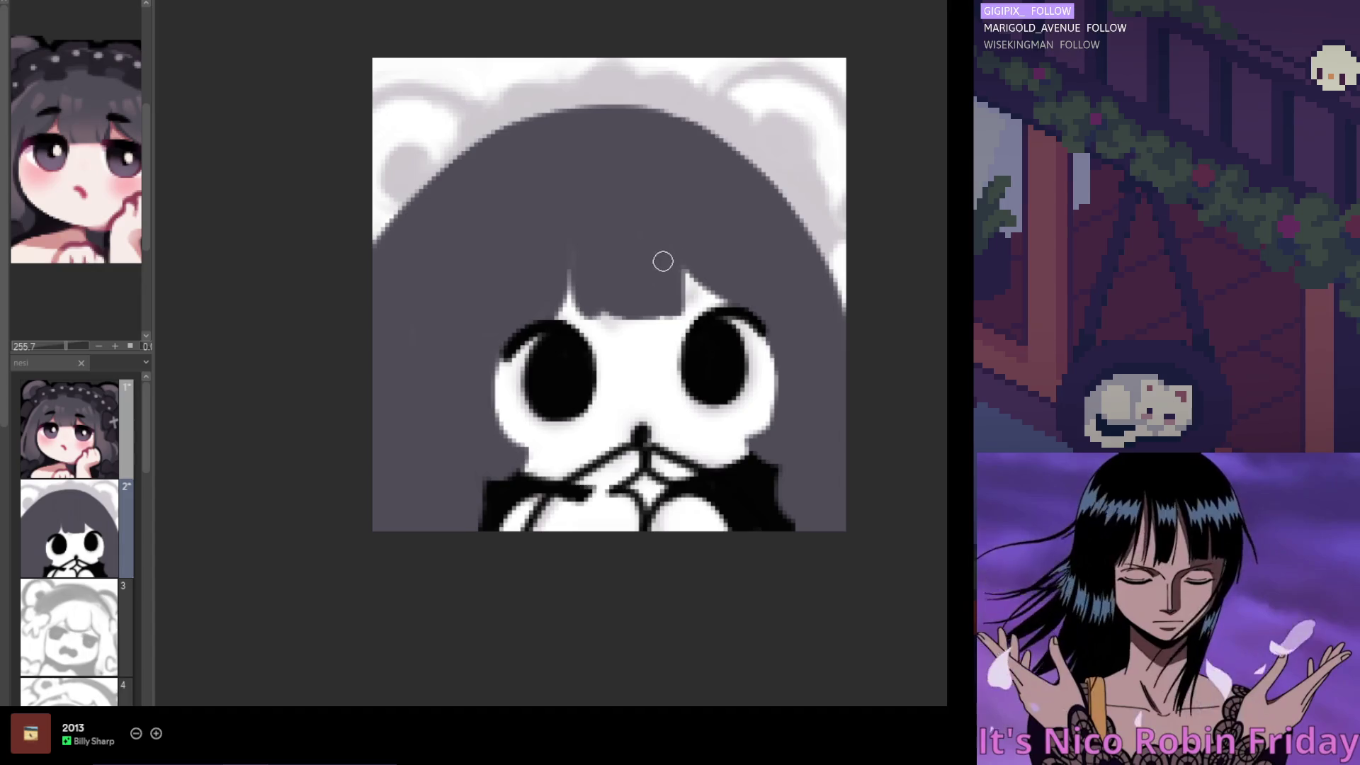
{"action": "scroll", "coordinate": [677, 182], "scroll_direction": "down", "scroll_amount": 3}
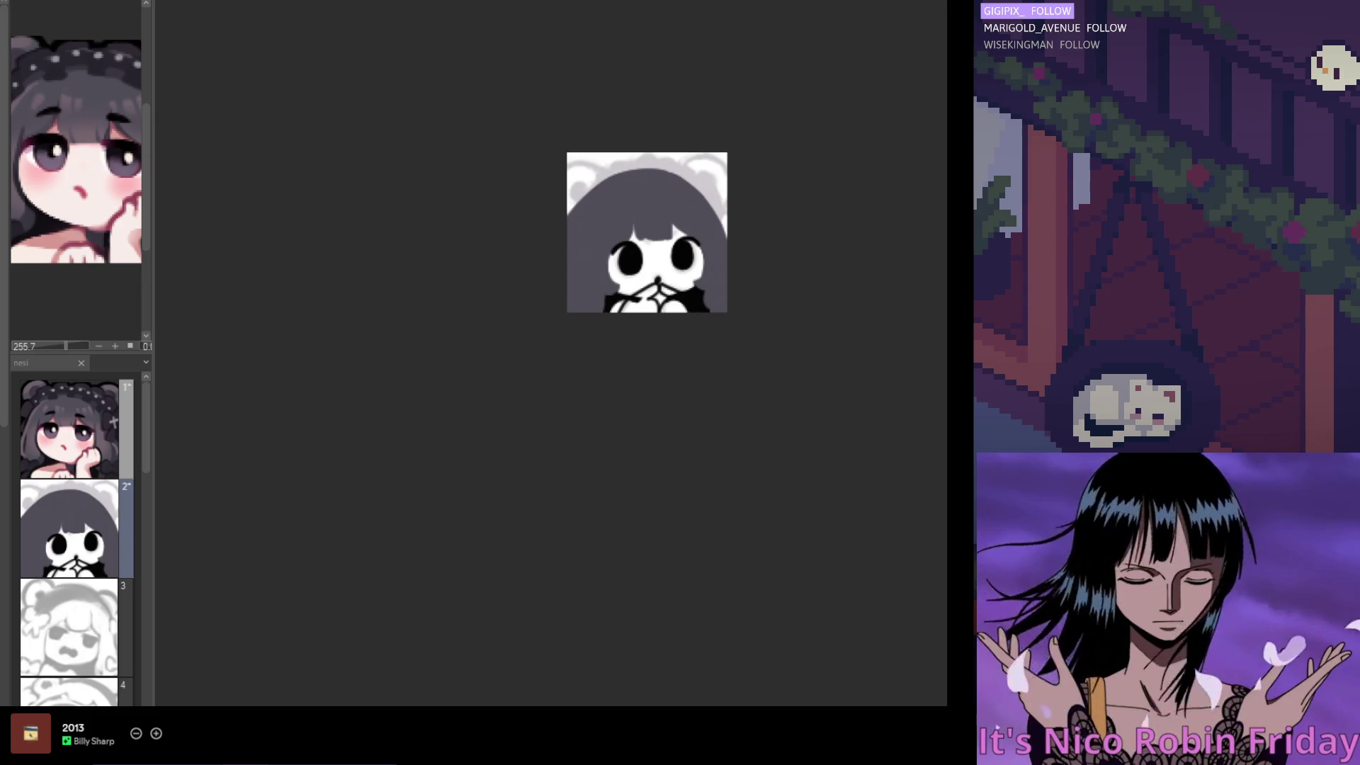
Brighten the bangs' highlight strand, reshape the light gap right of centre, and check symmetry mirrored
{"action": "scroll", "coordinate": [640, 184], "scroll_direction": "up", "scroll_amount": 3}
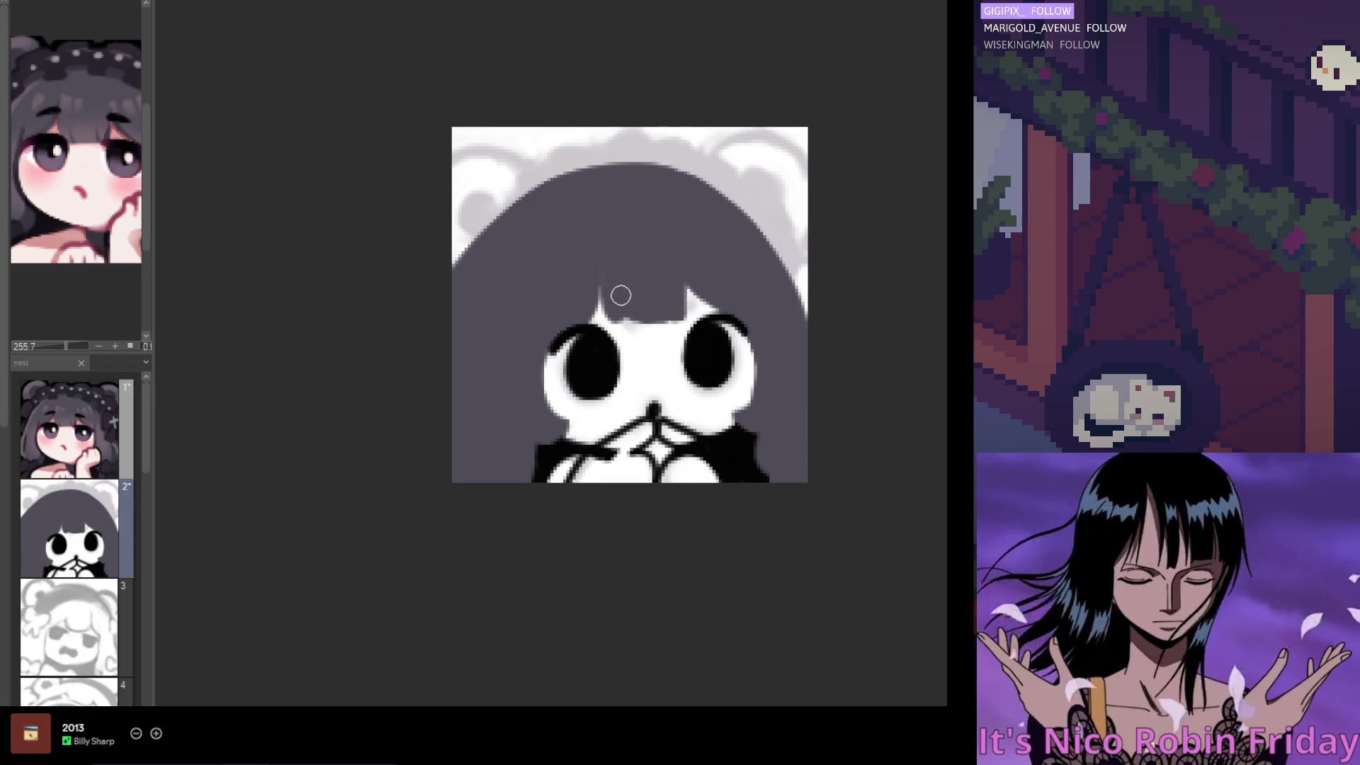
{"action": "mouse_move", "coordinate": [603, 315]}
{"action": "left_mouse_down"}
{"action": "mouse_move", "coordinate": [621, 292]}
{"action": "mouse_move", "coordinate": [604, 265]}
{"action": "left_mouse_up"}
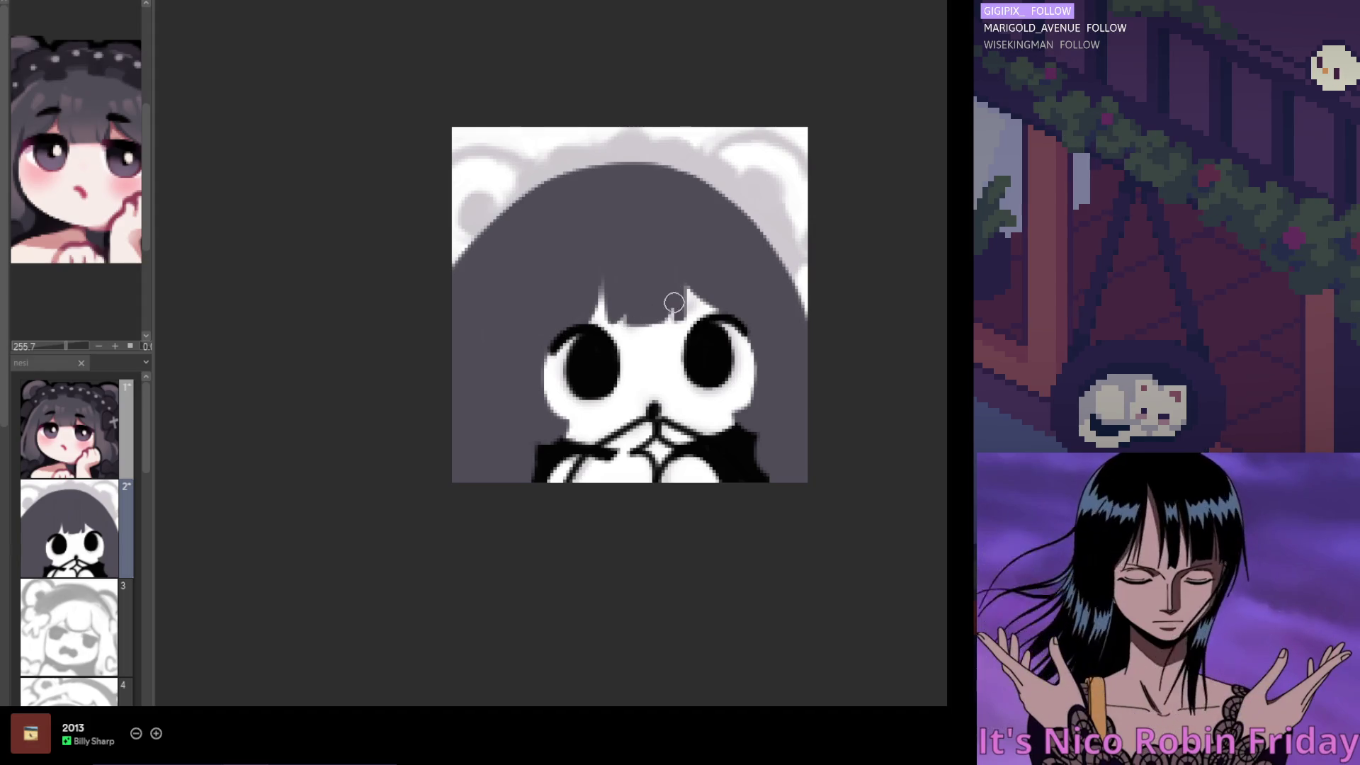
{"action": "left_click_drag", "start_coordinate": [687, 288], "coordinate": [692, 310]}
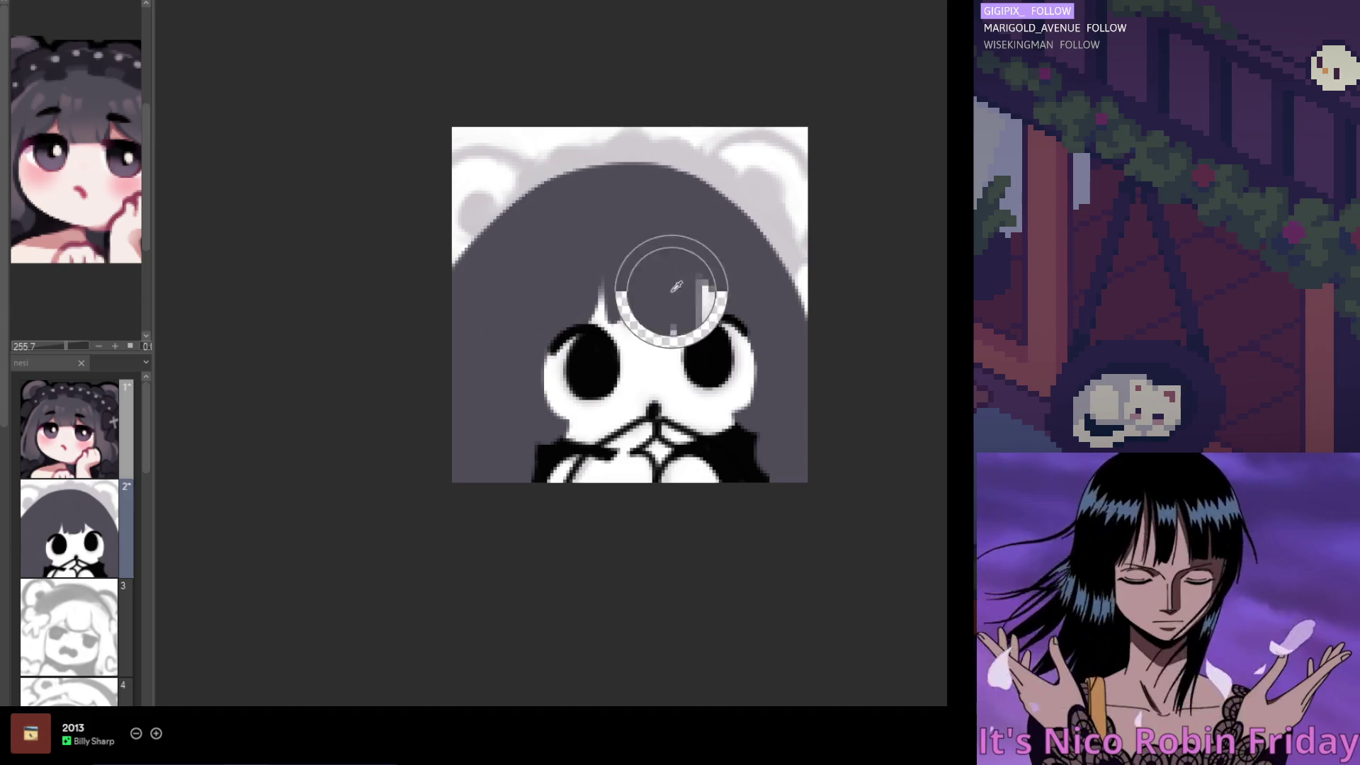
{"action": "left_click_drag", "start_coordinate": [698, 291], "coordinate": [695, 310]}
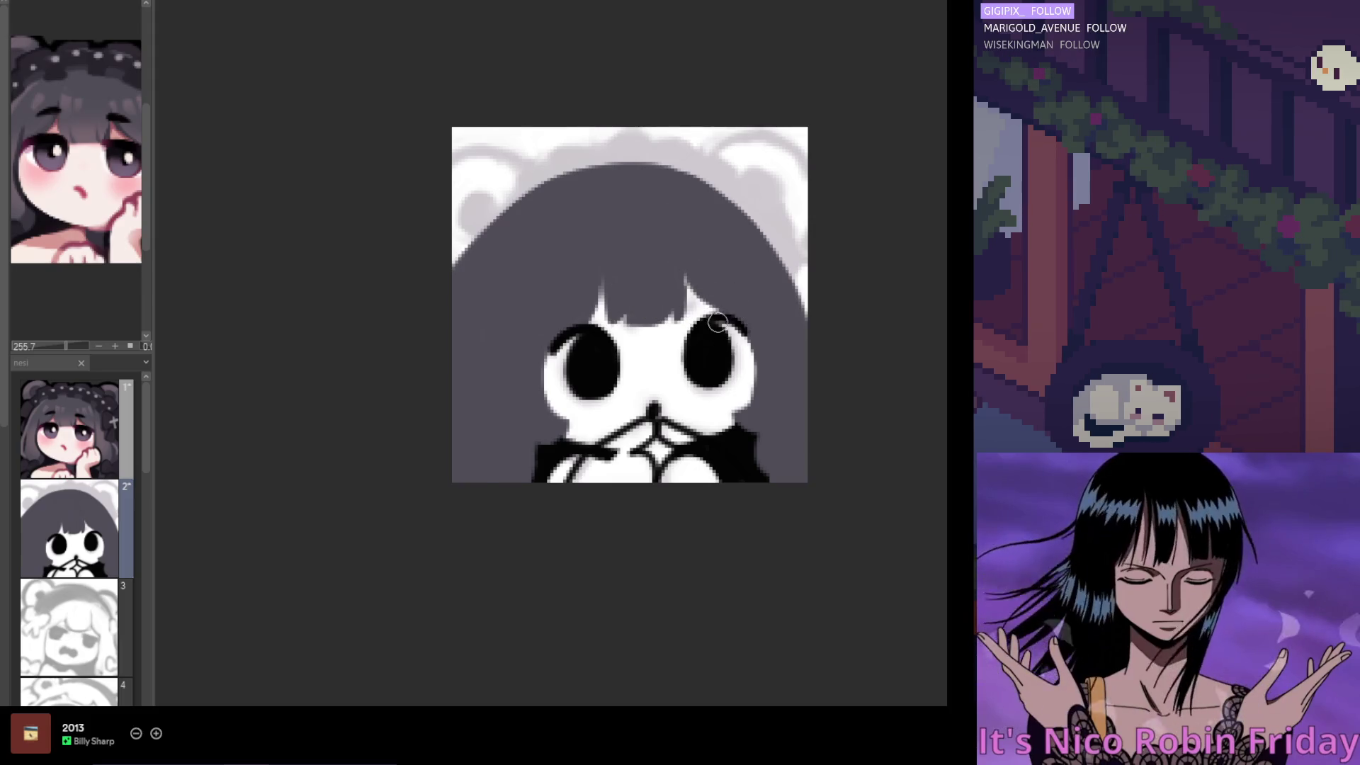
{"action": "key", "text": "h"}
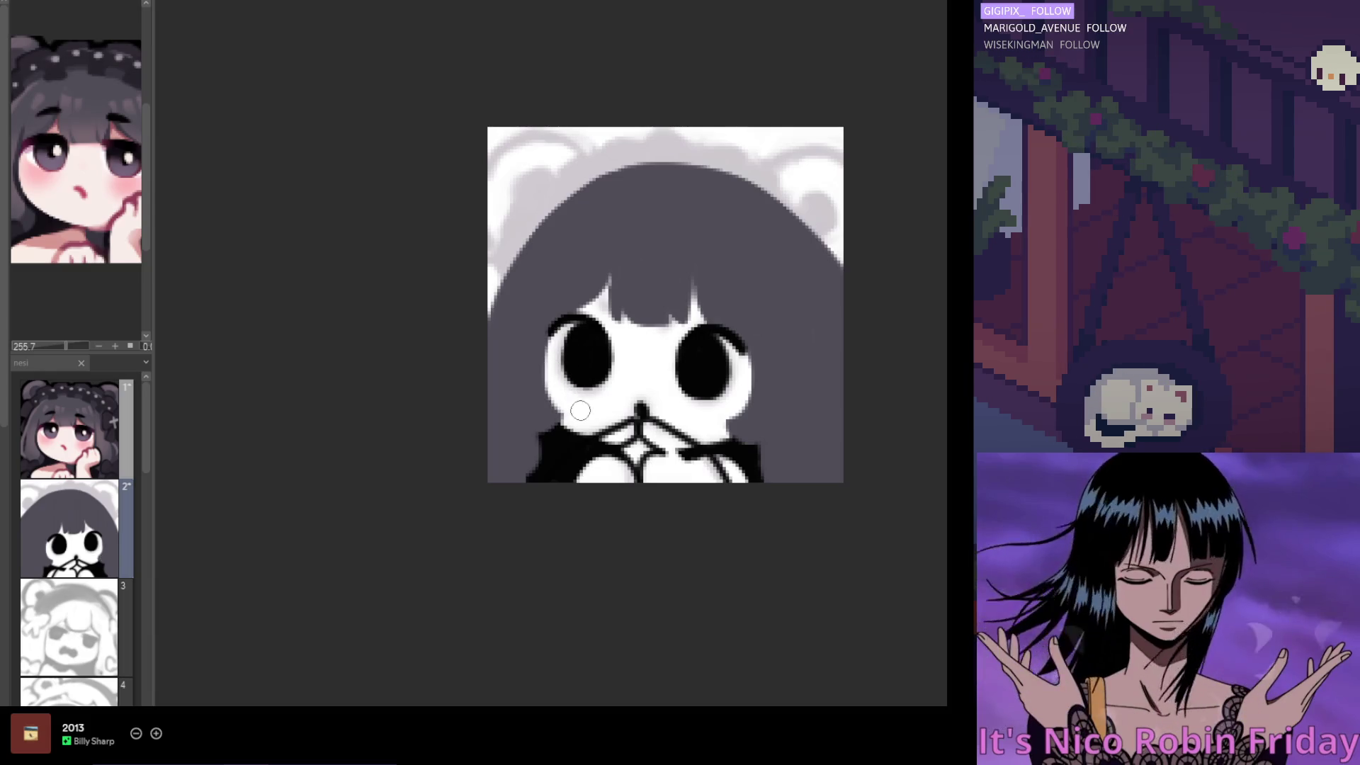
{"action": "key", "text": "h"}
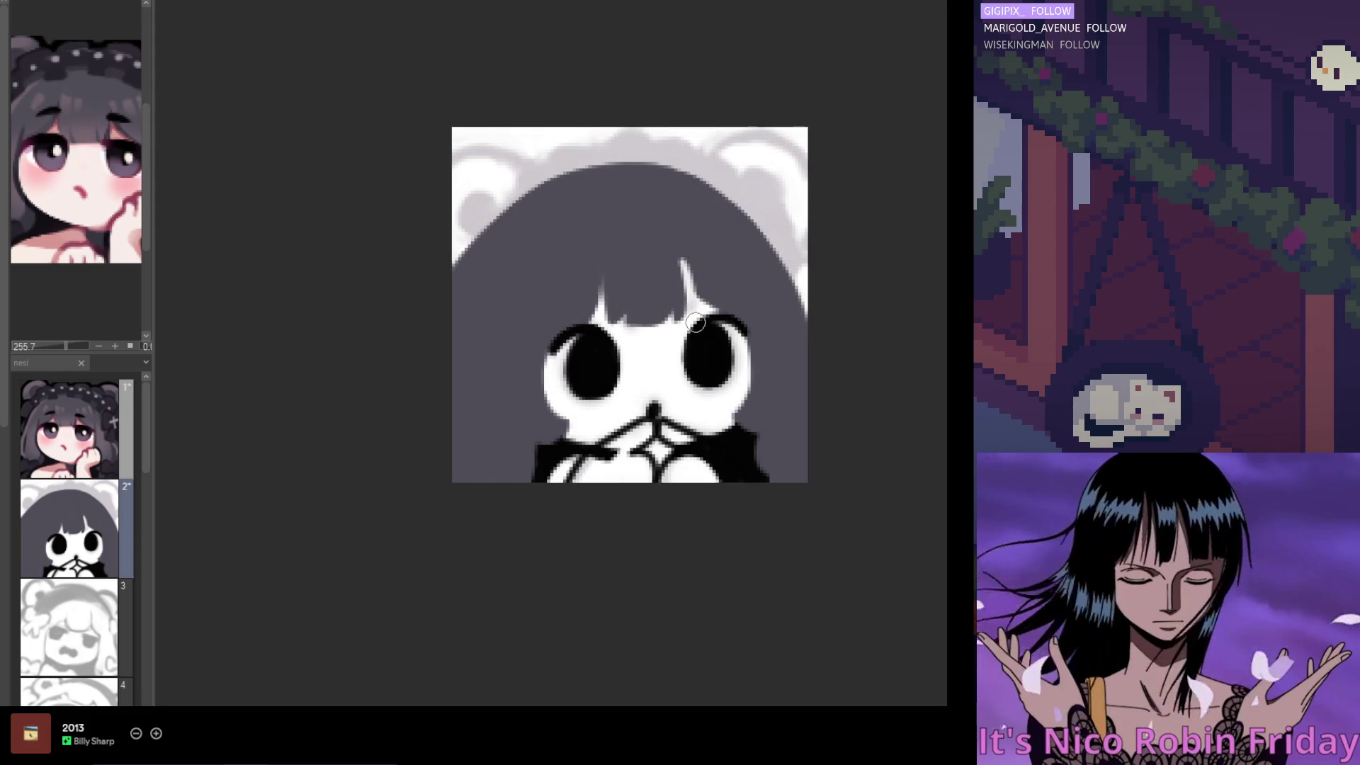
{"action": "key", "text": "h"}
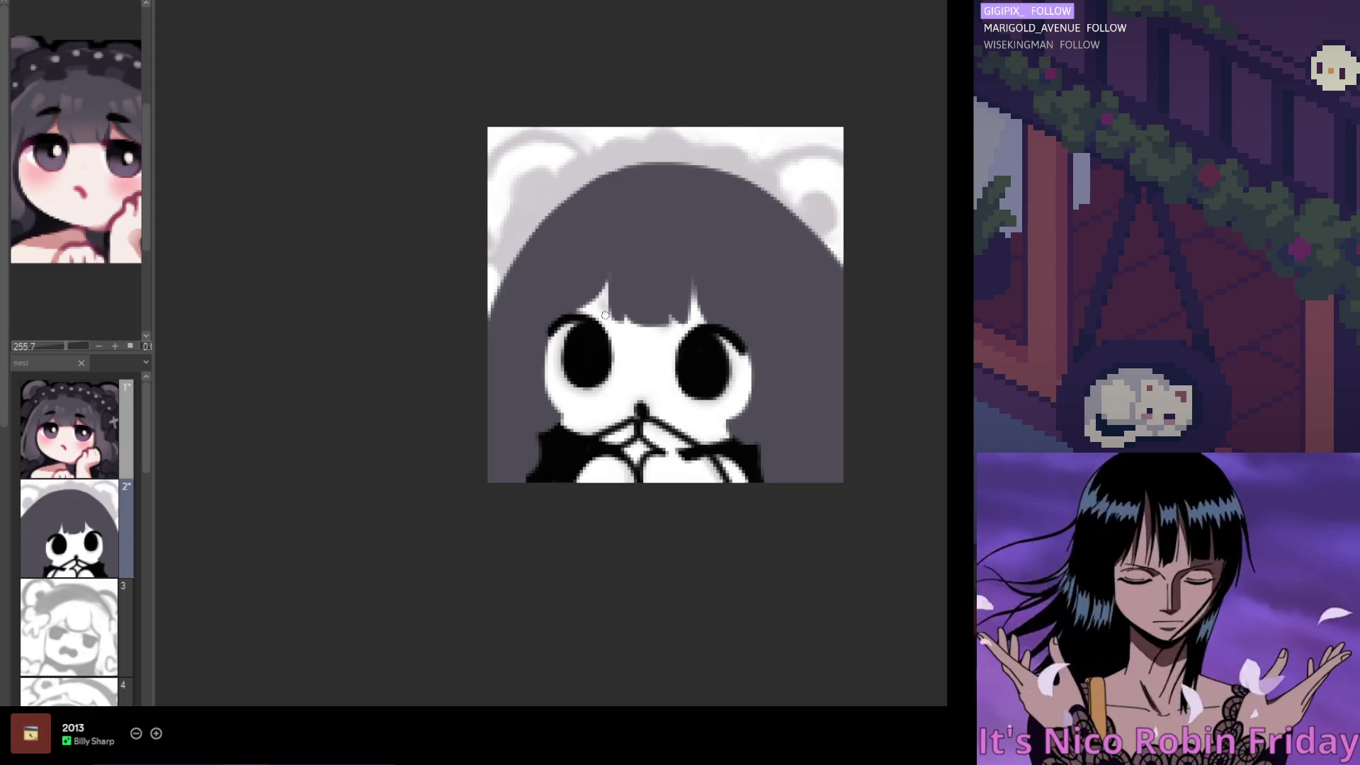
{"action": "scroll", "coordinate": [643, 297], "scroll_direction": "right", "scroll_amount": 1}
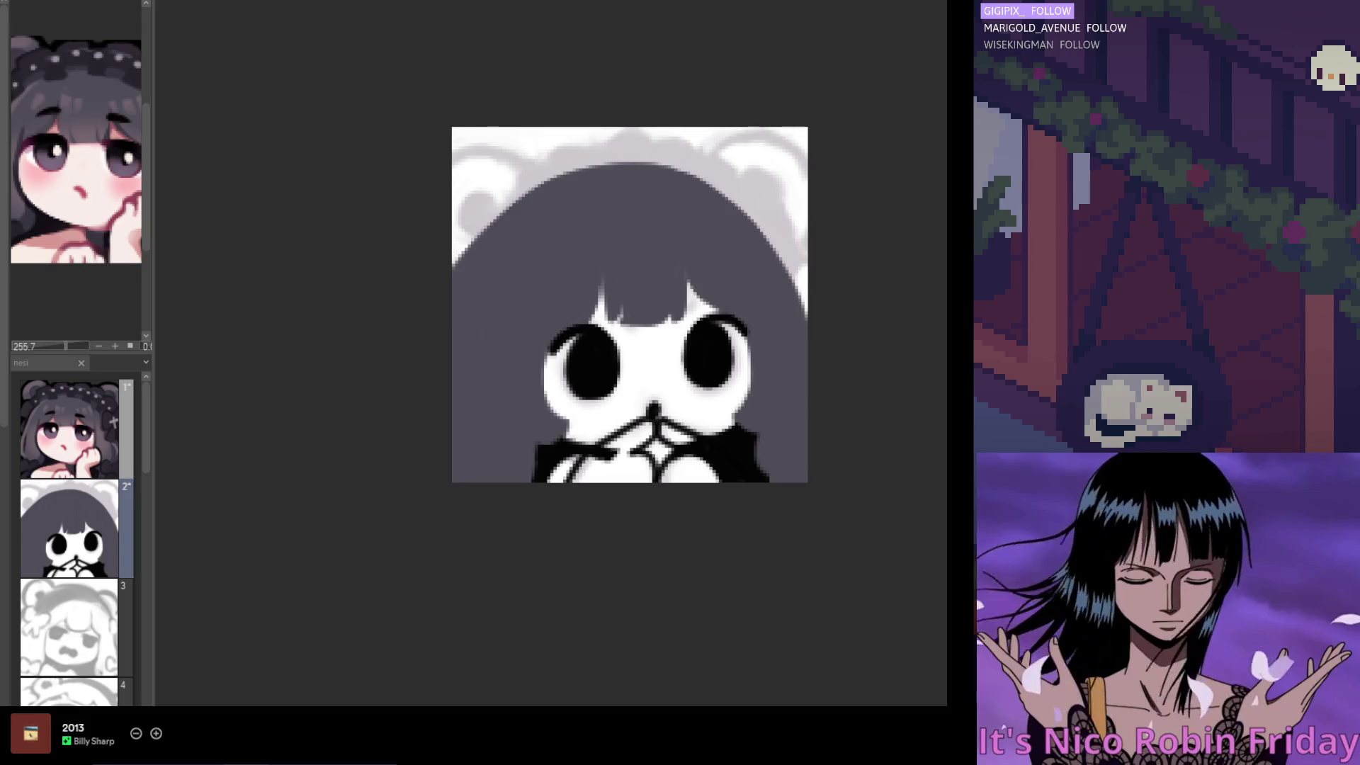
{"action": "scroll", "coordinate": [471, 449], "scroll_direction": "down", "scroll_amount": 2}
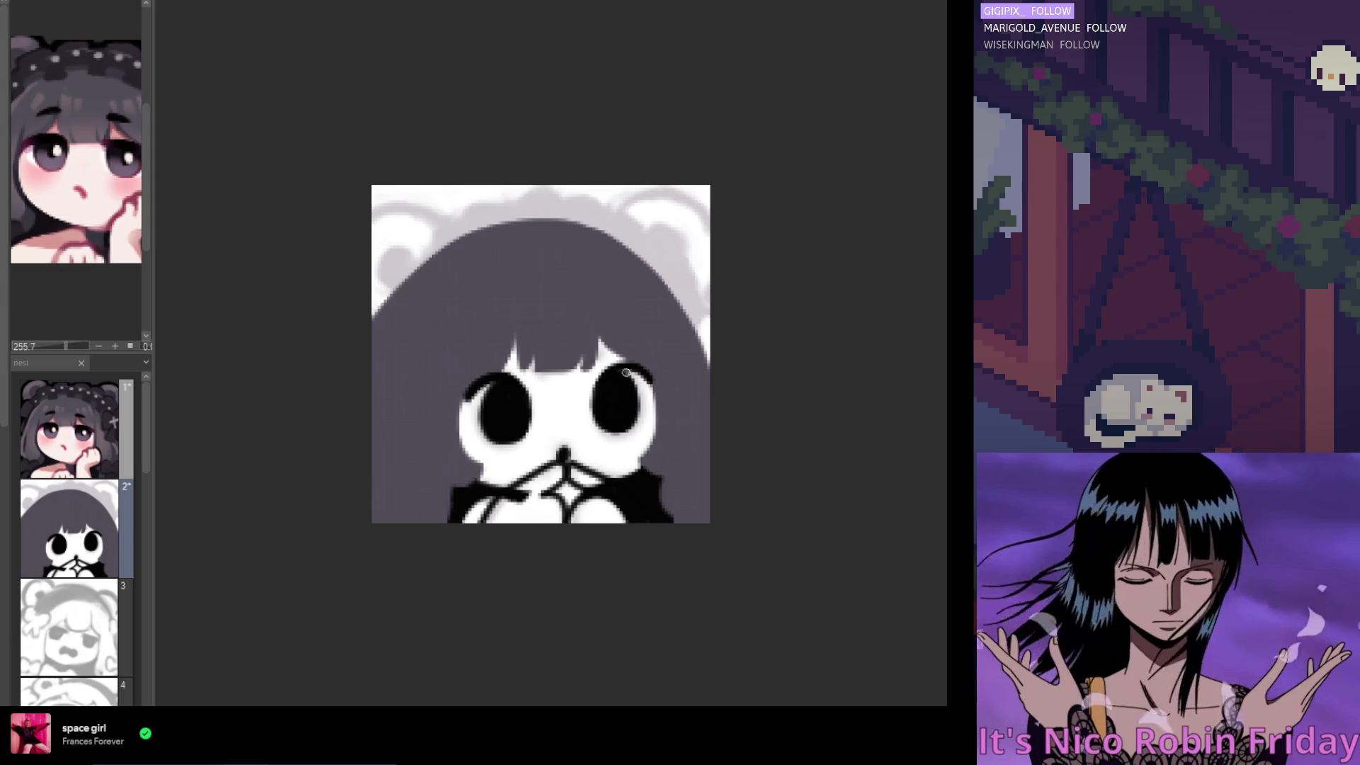
Zoom and pan around the greyscale chibi emote to review the block-in
{"action": "scroll", "coordinate": [602, 395], "scroll_direction": "up", "scroll_amount": 1}
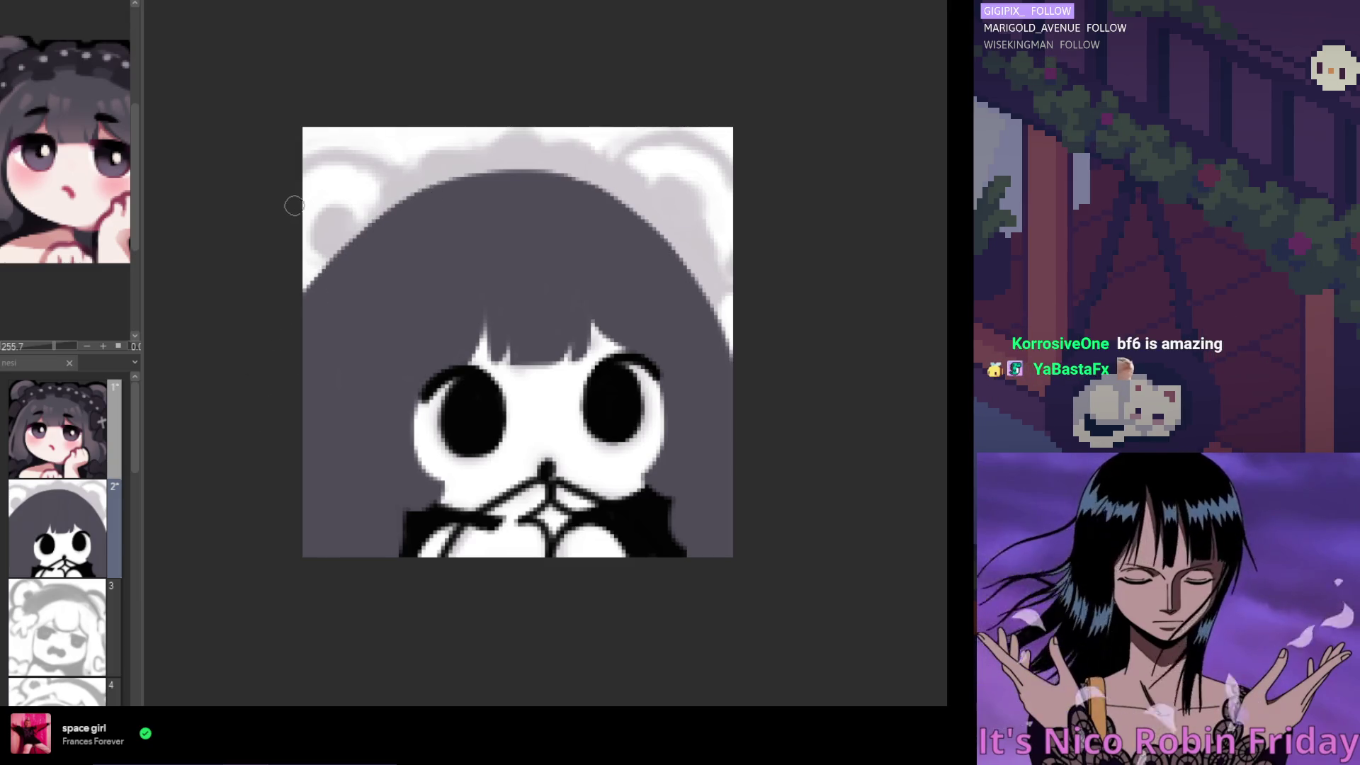
{"action": "scroll", "coordinate": [473, 236], "scroll_direction": "down", "scroll_amount": 3}
{"action": "scroll", "coordinate": [461, 304], "scroll_direction": "up", "scroll_amount": 4}
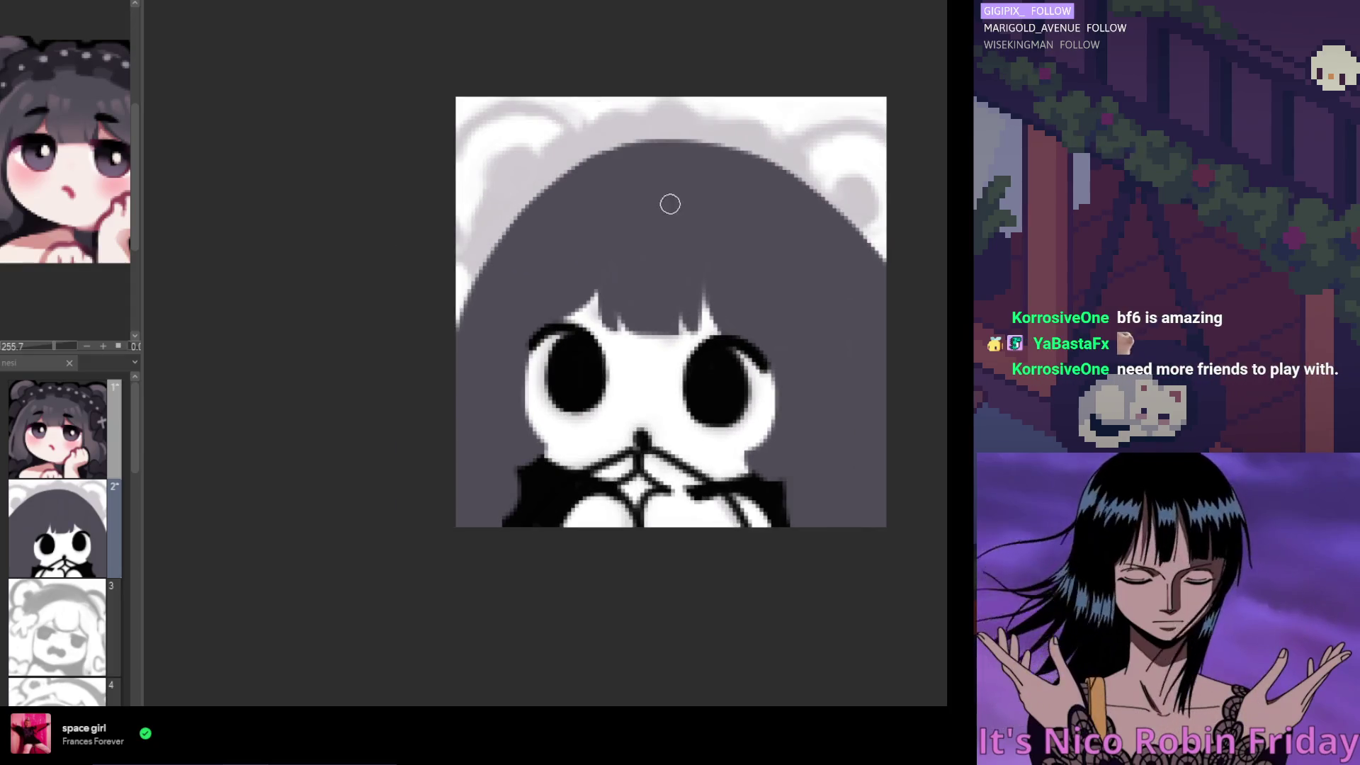
{"action": "scroll", "coordinate": [668, 204], "scroll_direction": "right", "scroll_amount": 2}
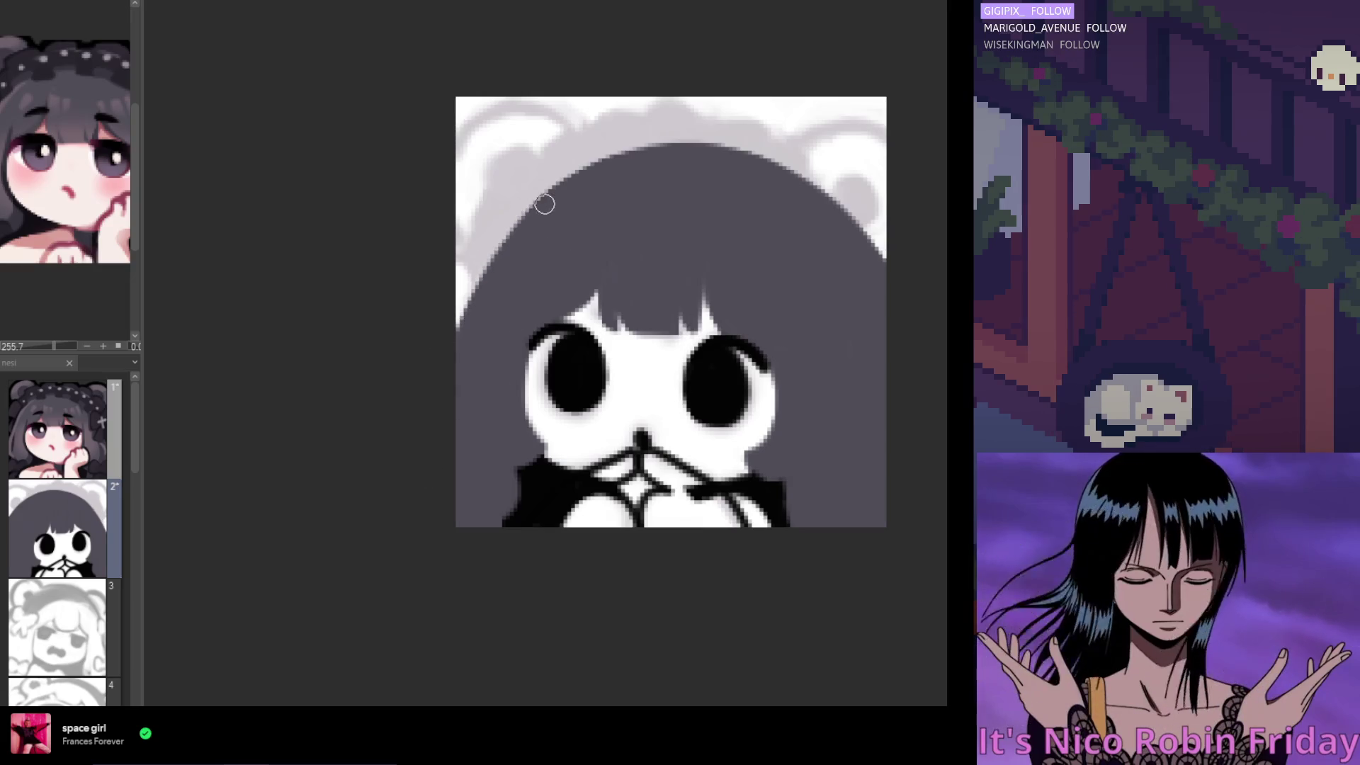
Redraw the light strand through the bangs slightly further right
{"action": "scroll", "coordinate": [453, 425], "scroll_direction": "right", "scroll_amount": 2}
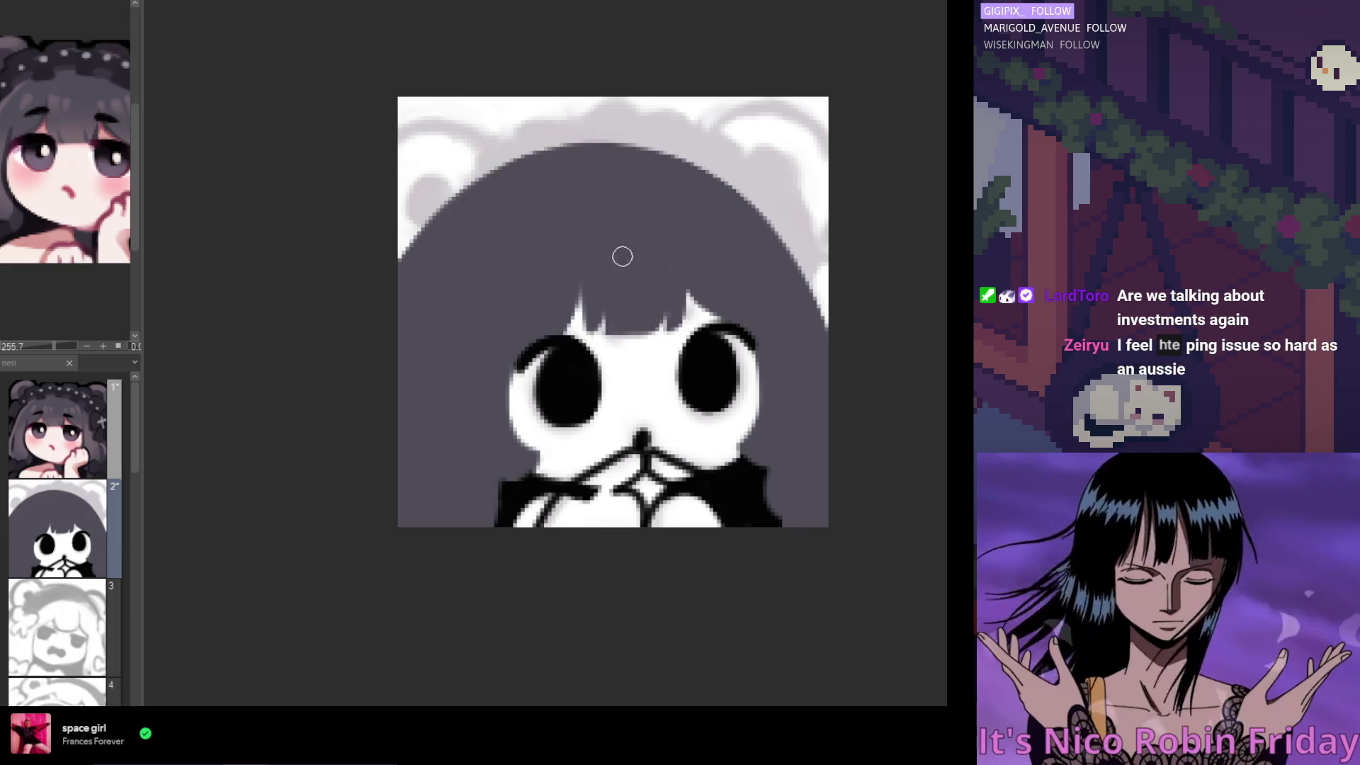
{"action": "scroll", "coordinate": [637, 255], "scroll_direction": "left", "scroll_amount": 2}
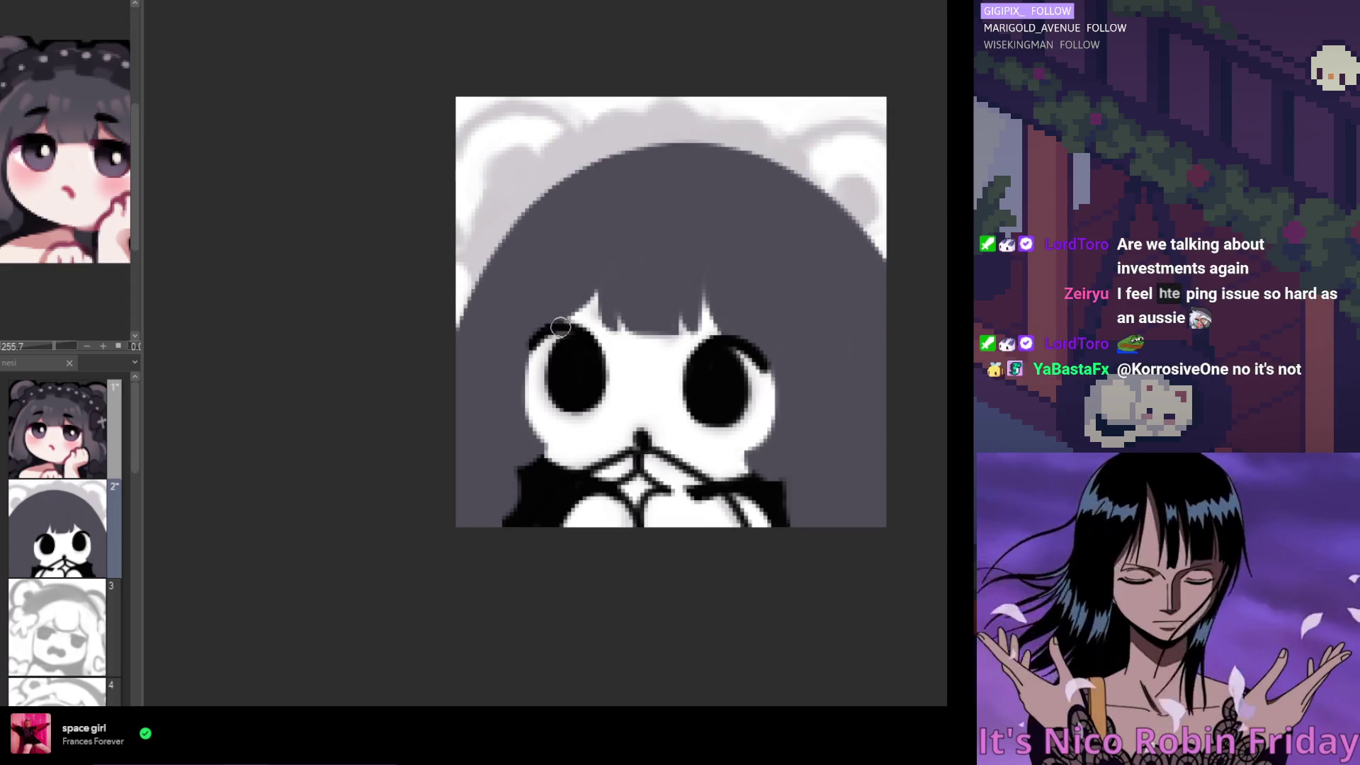
{"action": "scroll", "coordinate": [560, 326], "scroll_direction": "right", "scroll_amount": 2}
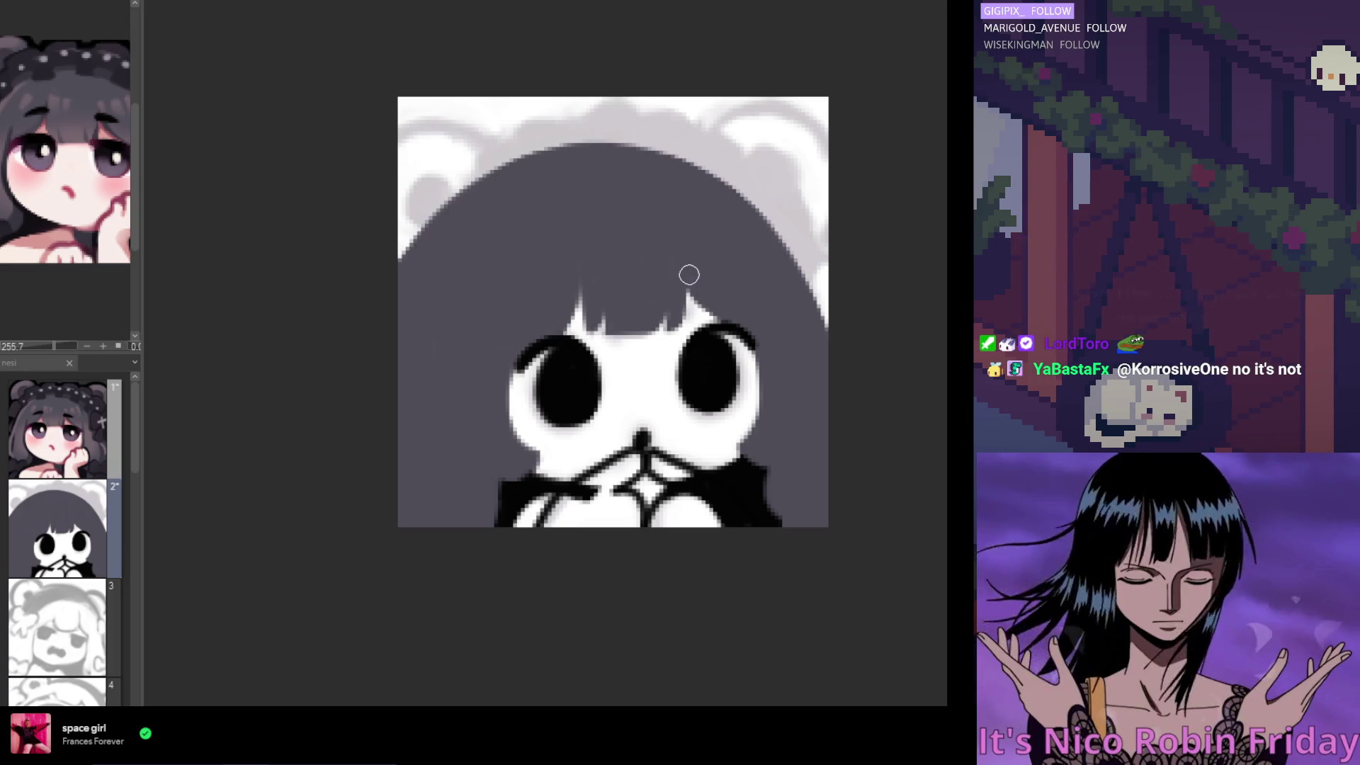
{"action": "left_click_drag", "start_coordinate": [689, 274], "coordinate": [718, 320]}
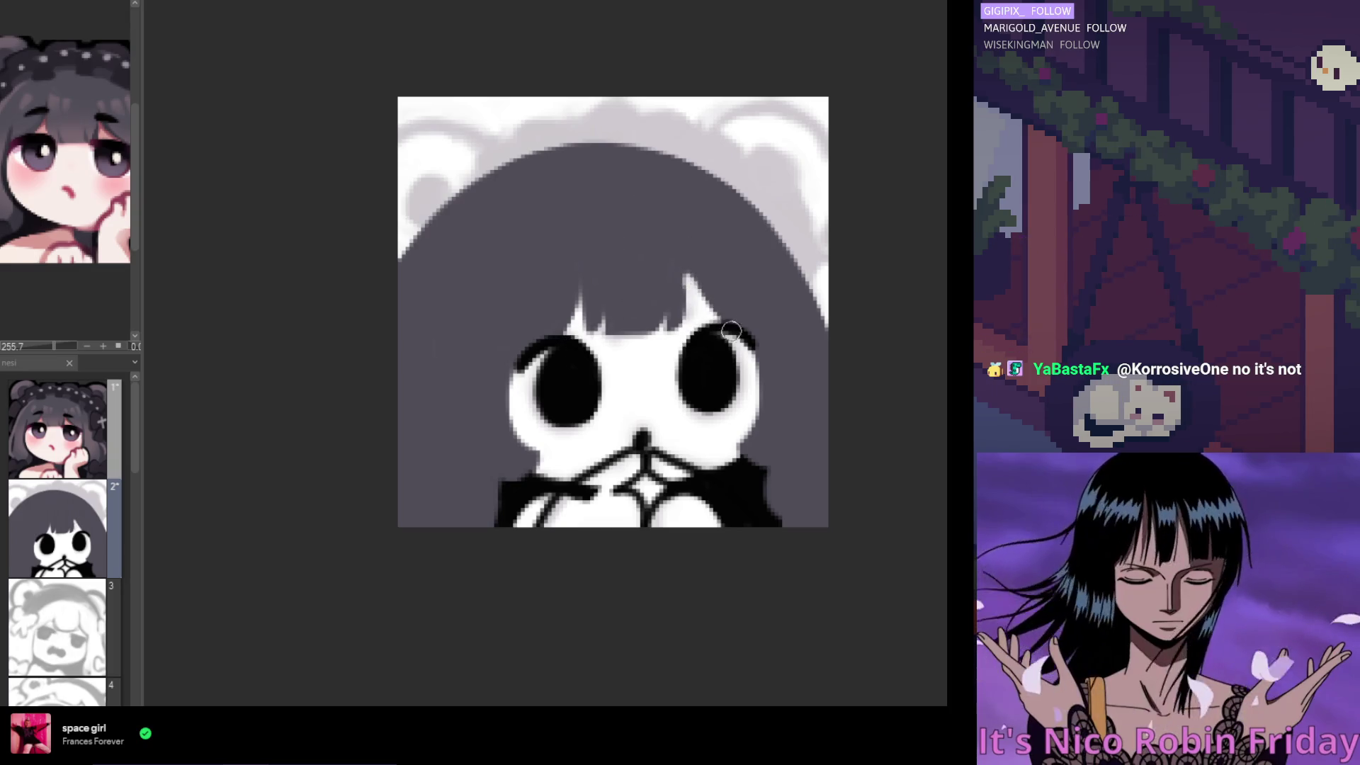
{"action": "key", "text": "ctrl+z"}
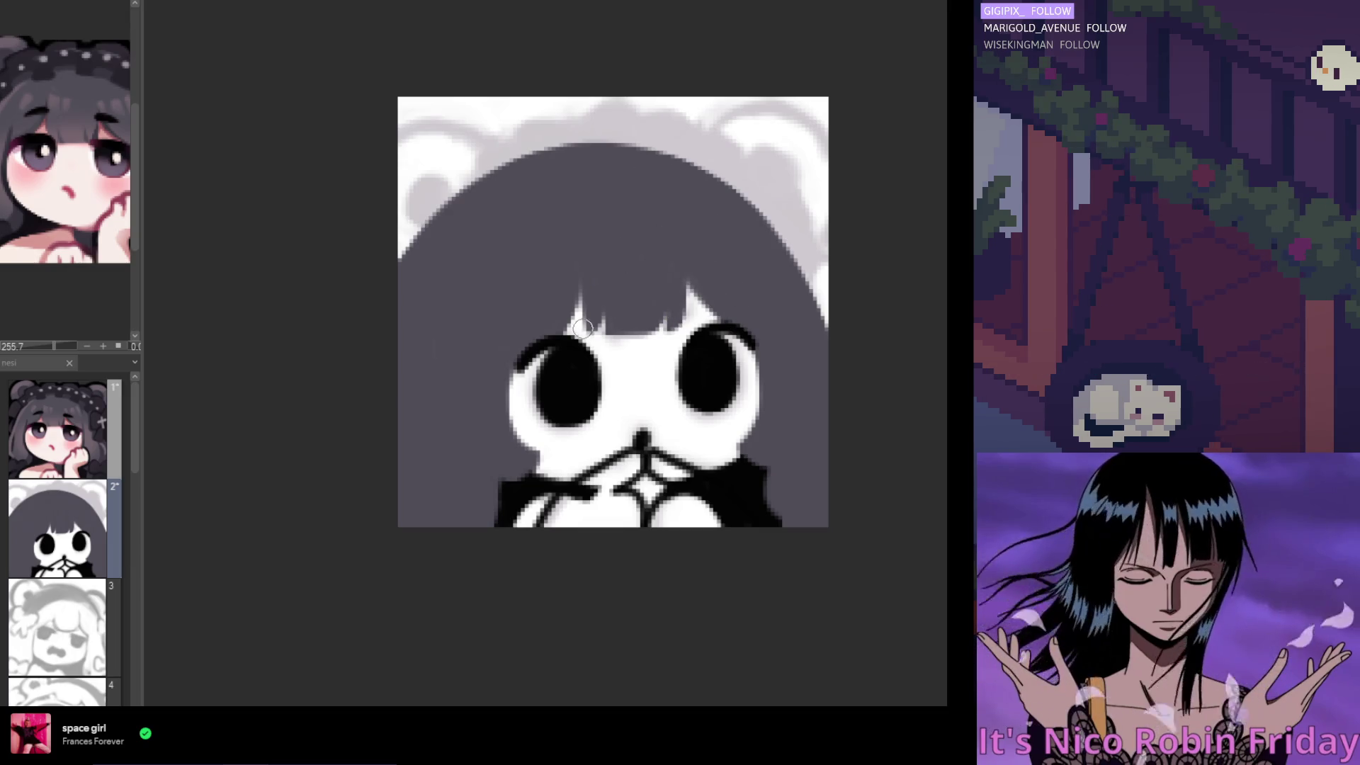
{"action": "left_click_drag", "start_coordinate": [560, 337], "coordinate": [576, 257]}
{"action": "key", "text": "ctrl+z"}
{"action": "left_click_drag", "start_coordinate": [546, 354], "coordinate": [578, 256]}
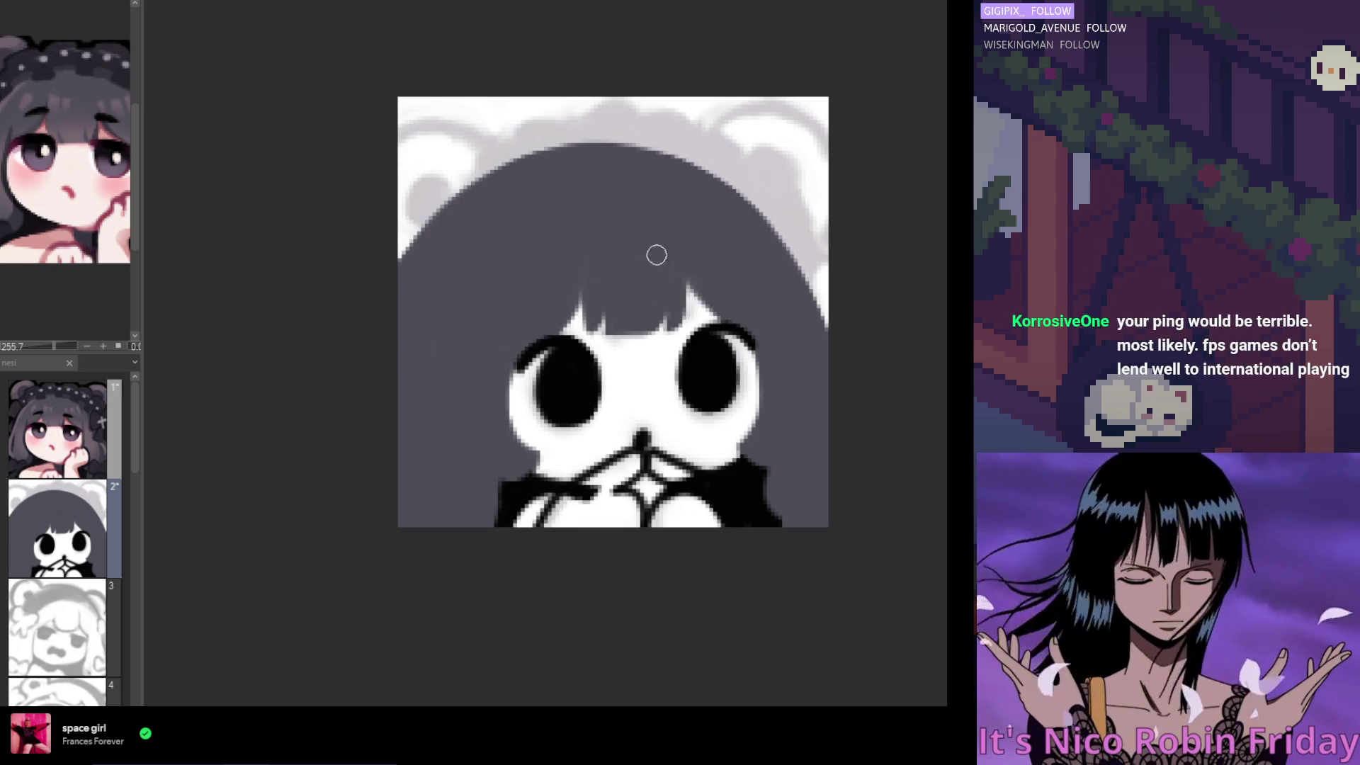
{"action": "key", "text": "ctrl+z"}
{"action": "left_click_drag", "start_coordinate": [570, 342], "coordinate": [589, 264]}
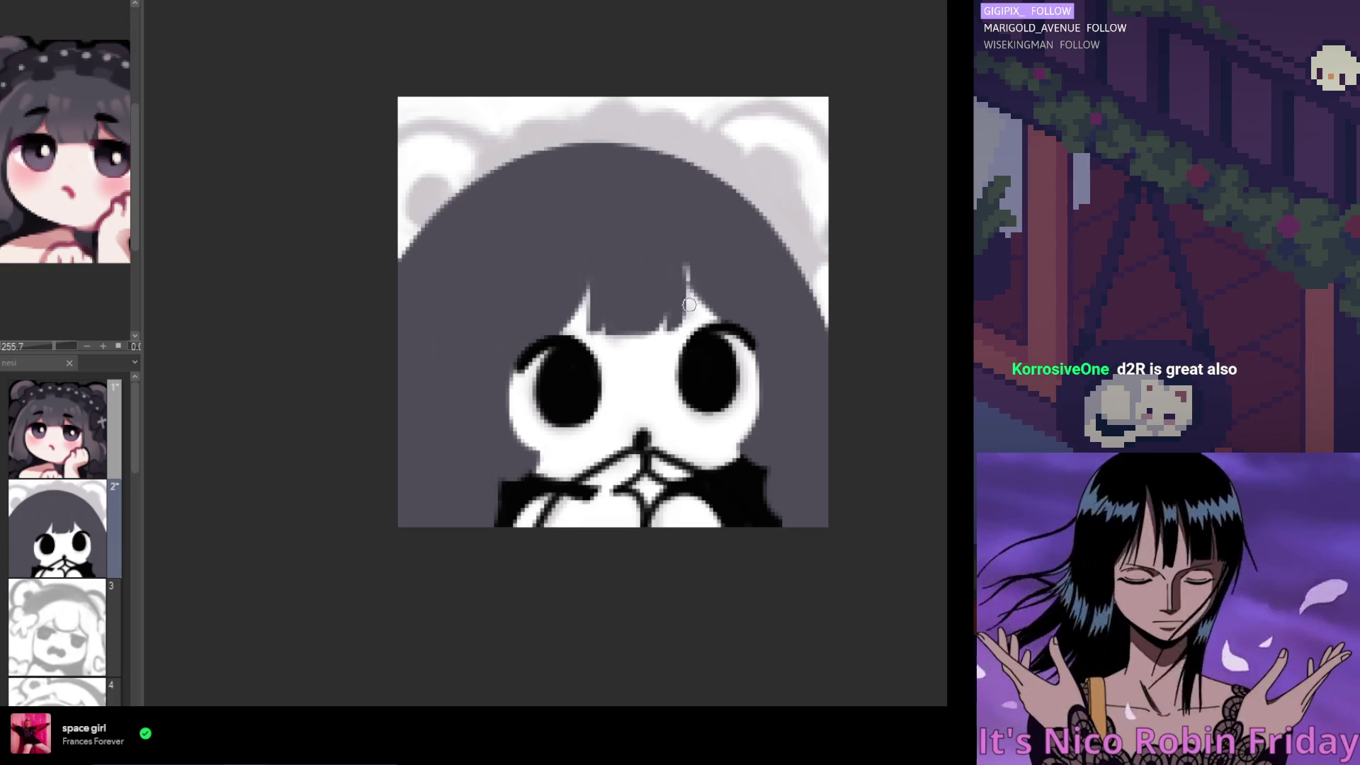
Cover the light streak on the right bangs and the face's white left edge with dark grey
{"action": "left_click_drag", "start_coordinate": [684, 248], "coordinate": [687, 283]}
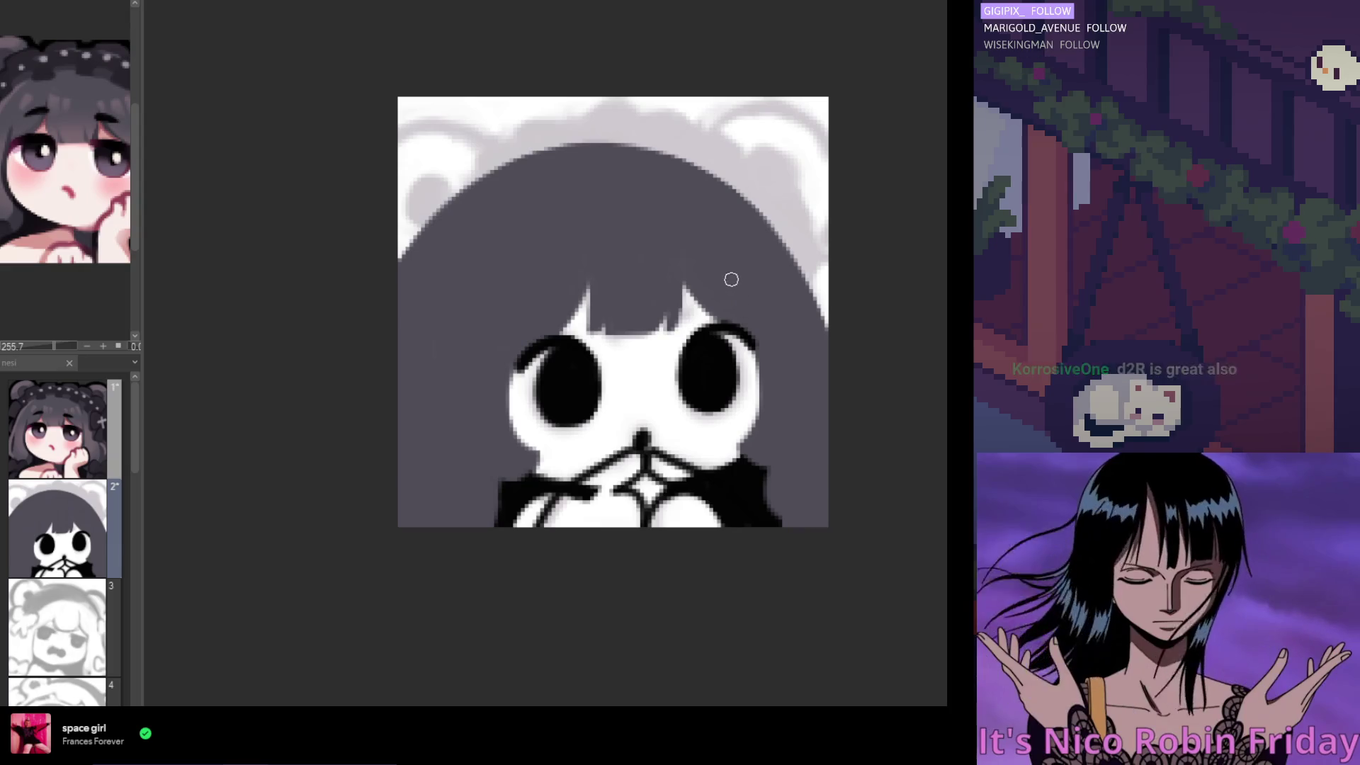
{"action": "key", "text": "h"}
{"action": "key", "text": "h"}
{"action": "key", "text": "h"}
{"action": "left_click_drag", "start_coordinate": [540, 330], "coordinate": [536, 412]}
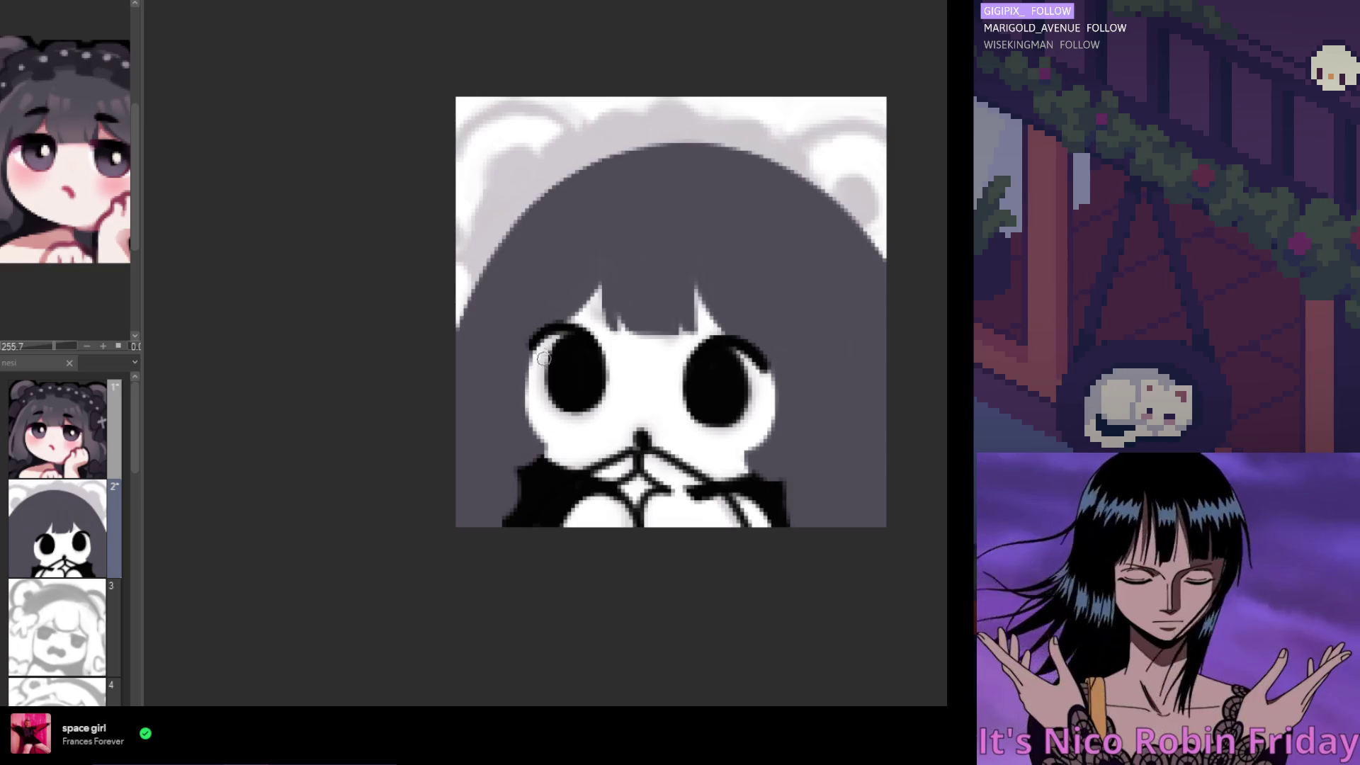
{"action": "scroll", "coordinate": [556, 297], "scroll_direction": "down", "scroll_amount": 3}
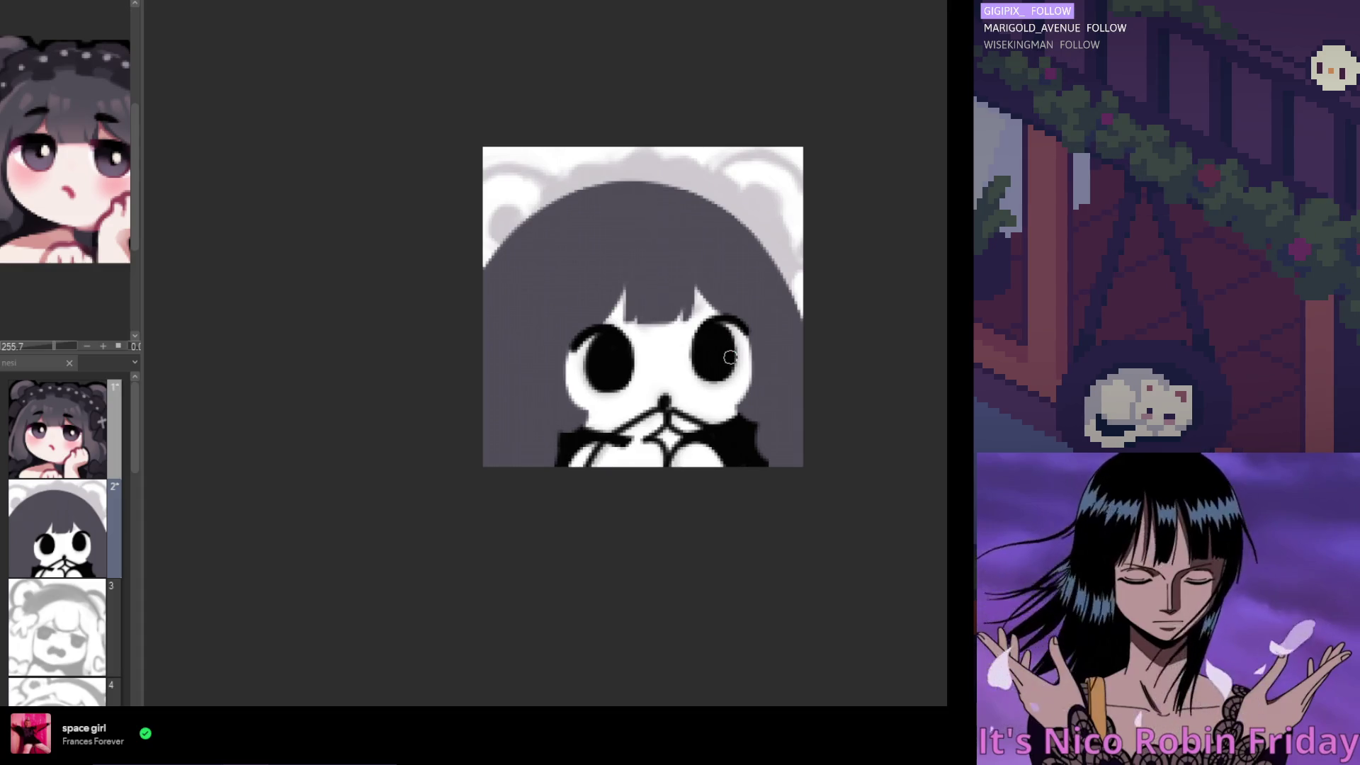
{"action": "key", "text": "ctrl+plus"}
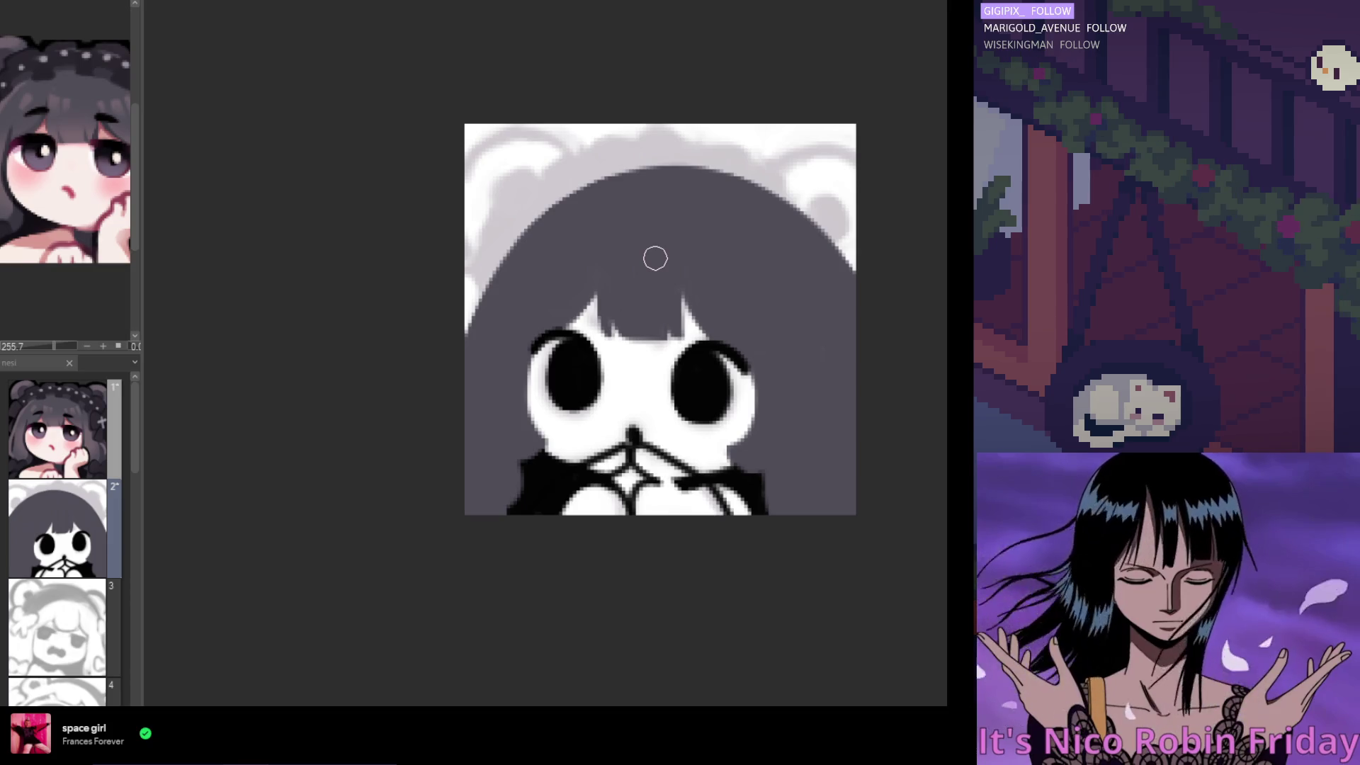
{"action": "scroll", "coordinate": [643, 264], "scroll_direction": "up", "scroll_amount": 1}
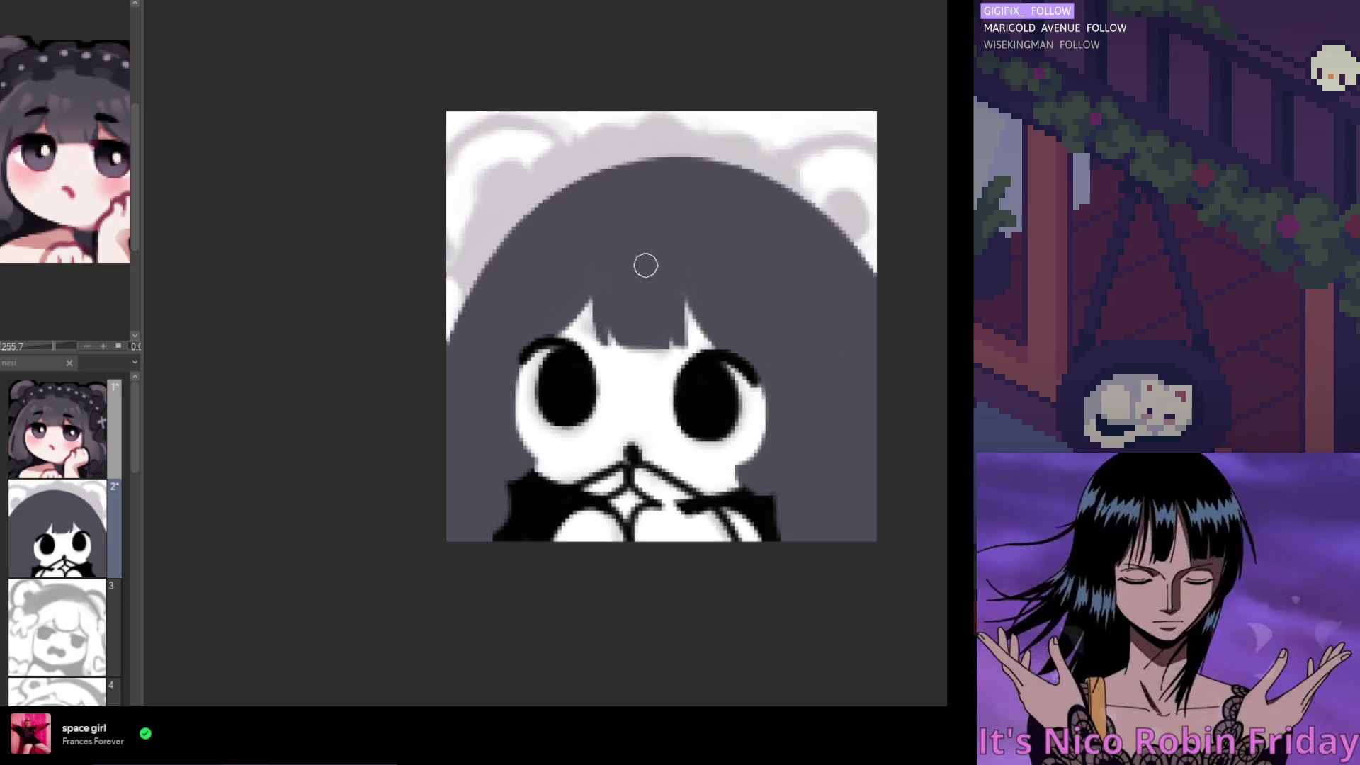
{"action": "scroll", "coordinate": [707, 309], "scroll_direction": "down", "scroll_amount": 1}
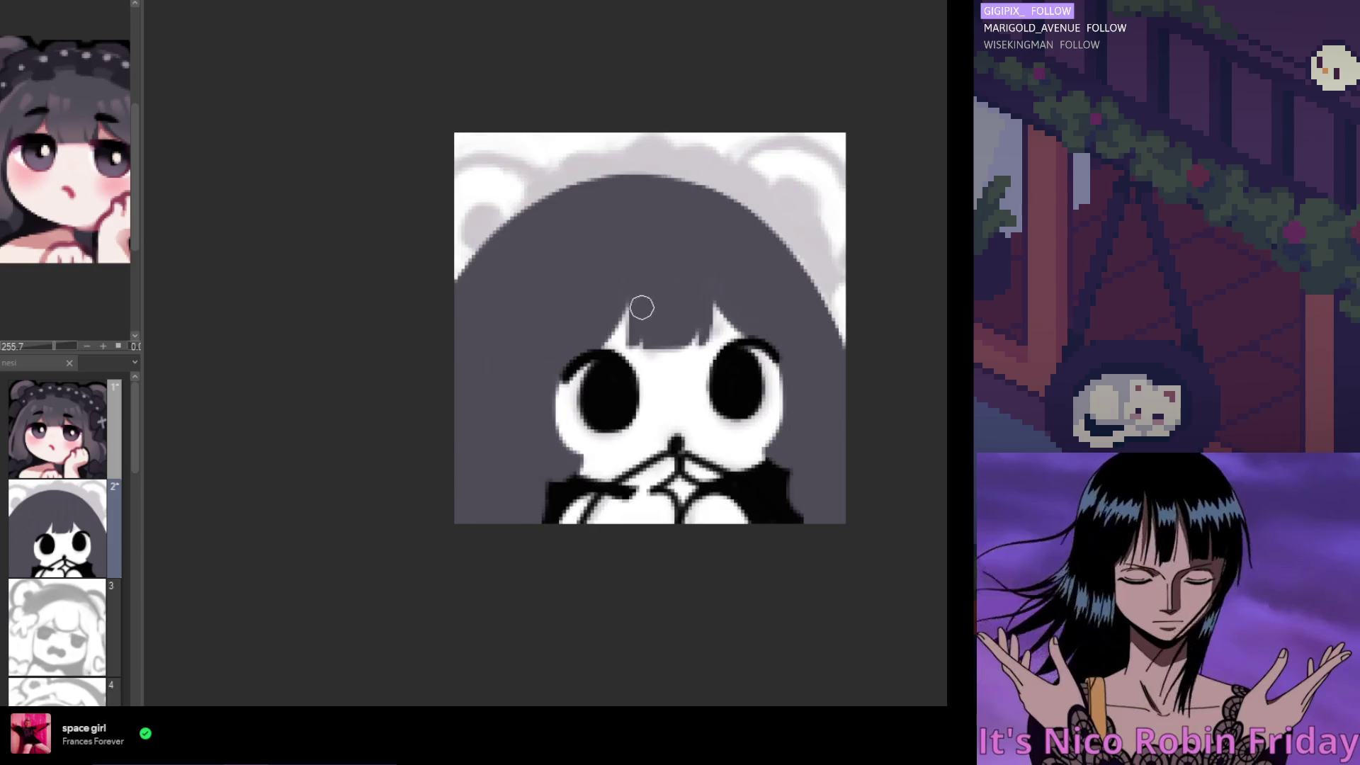
{"action": "key", "text": "h"}
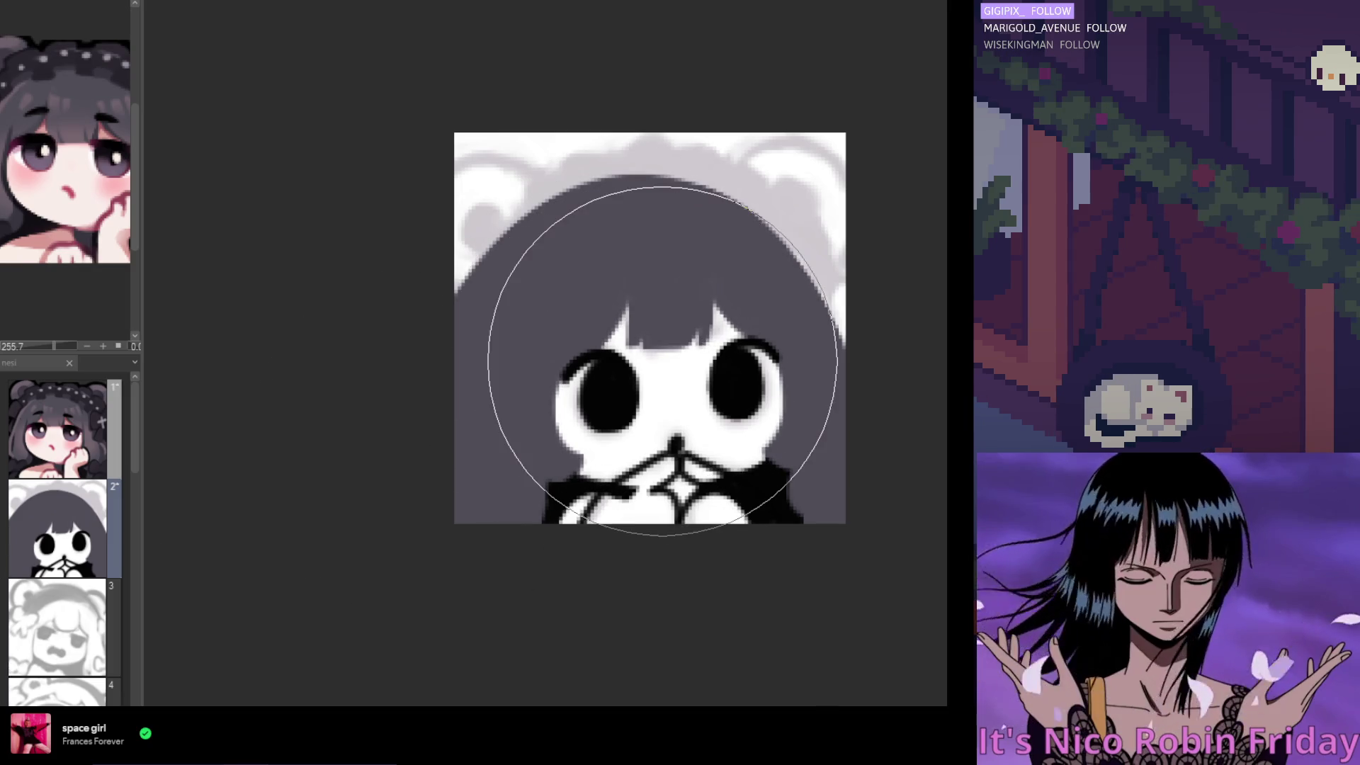
Zoom in and paint a thin, brighter highlight strand through the dark bangs
{"action": "scroll", "coordinate": [631, 361], "scroll_direction": "down", "scroll_amount": 1}
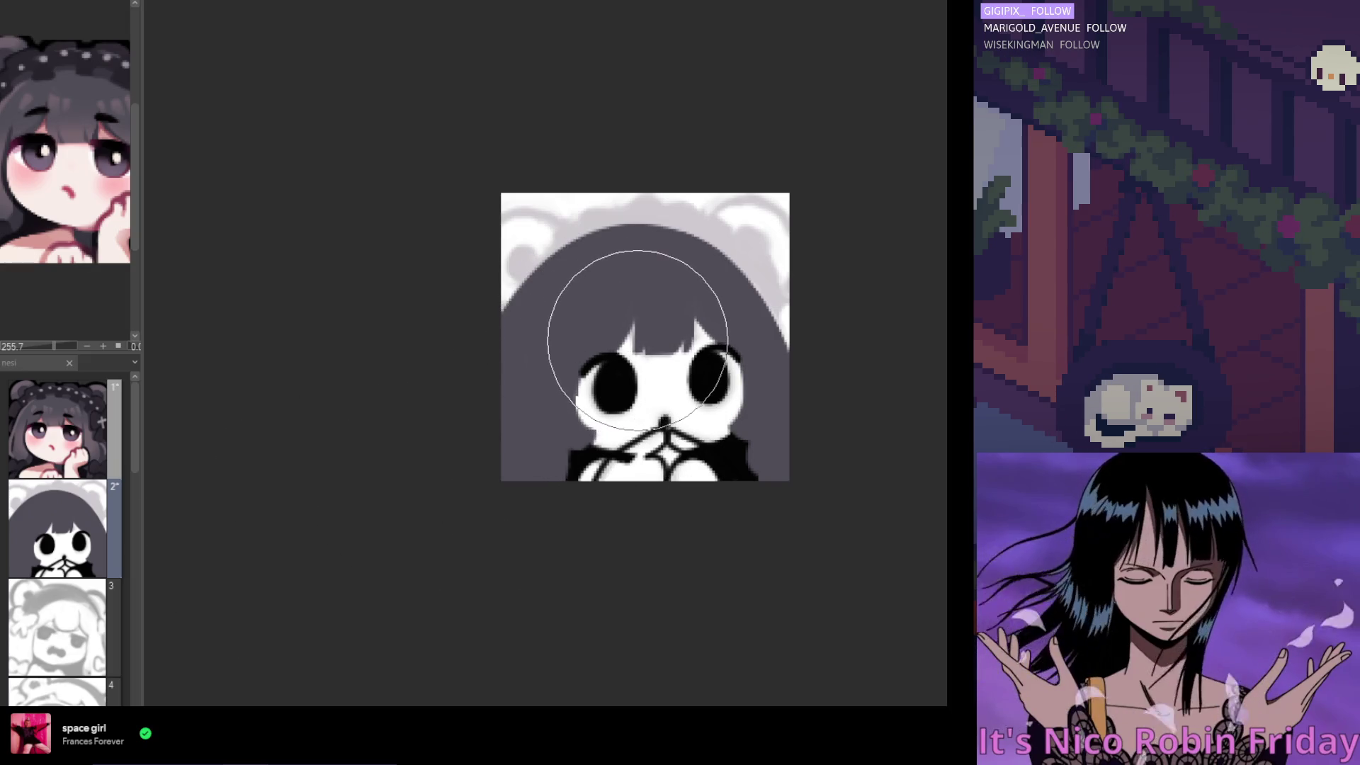
{"action": "scroll", "coordinate": [637, 340], "scroll_direction": "down", "scroll_amount": 2}
{"action": "scroll", "coordinate": [621, 393], "scroll_direction": "up", "scroll_amount": 4}
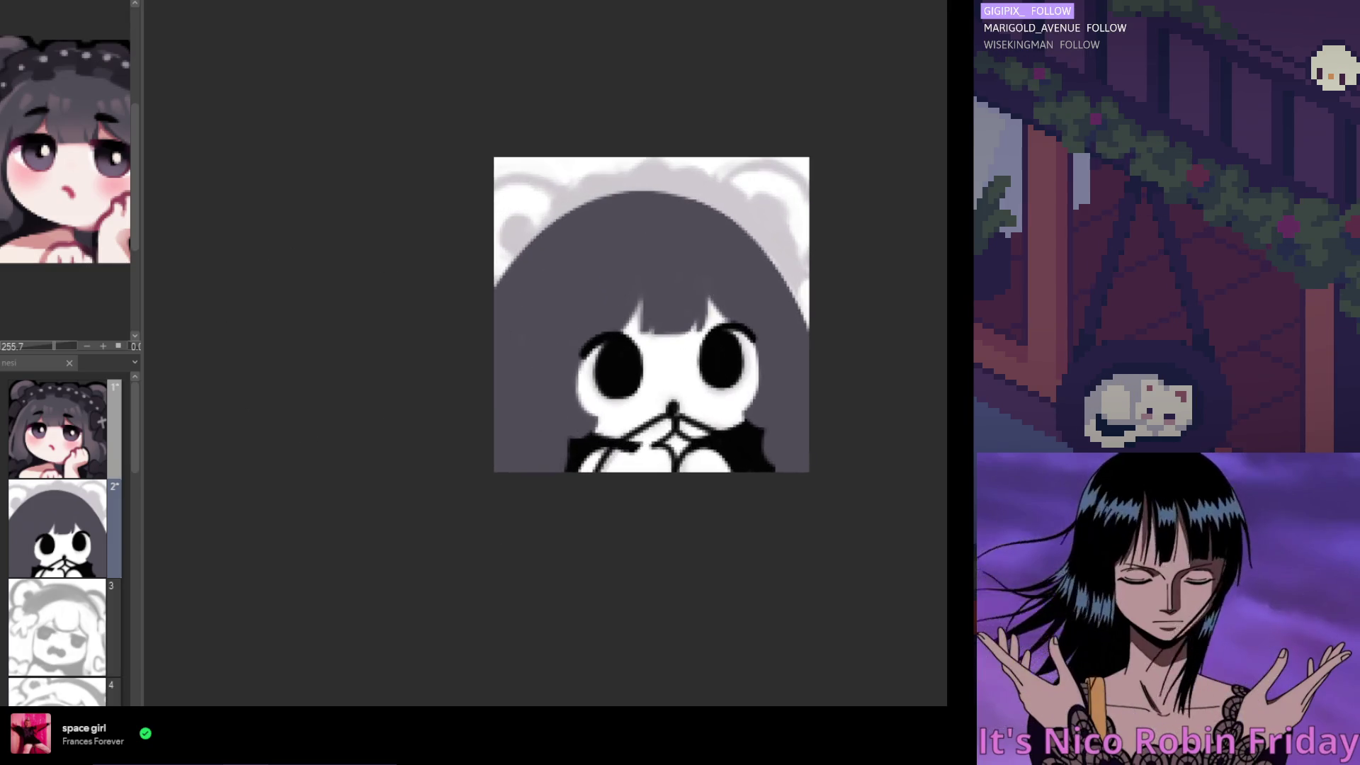
{"action": "scroll", "coordinate": [634, 306], "scroll_direction": "up", "scroll_amount": 1}
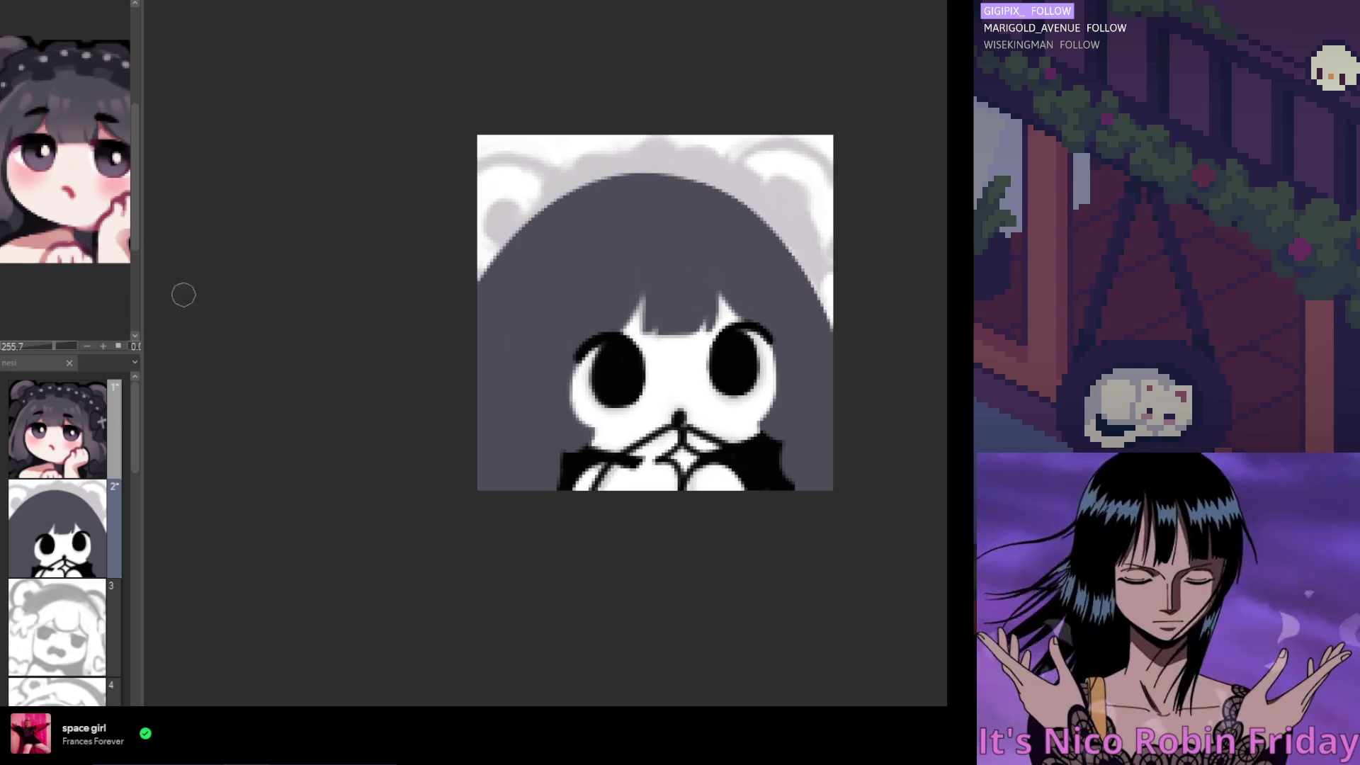
{"action": "scroll", "coordinate": [614, 309], "scroll_direction": "up", "scroll_amount": 2}
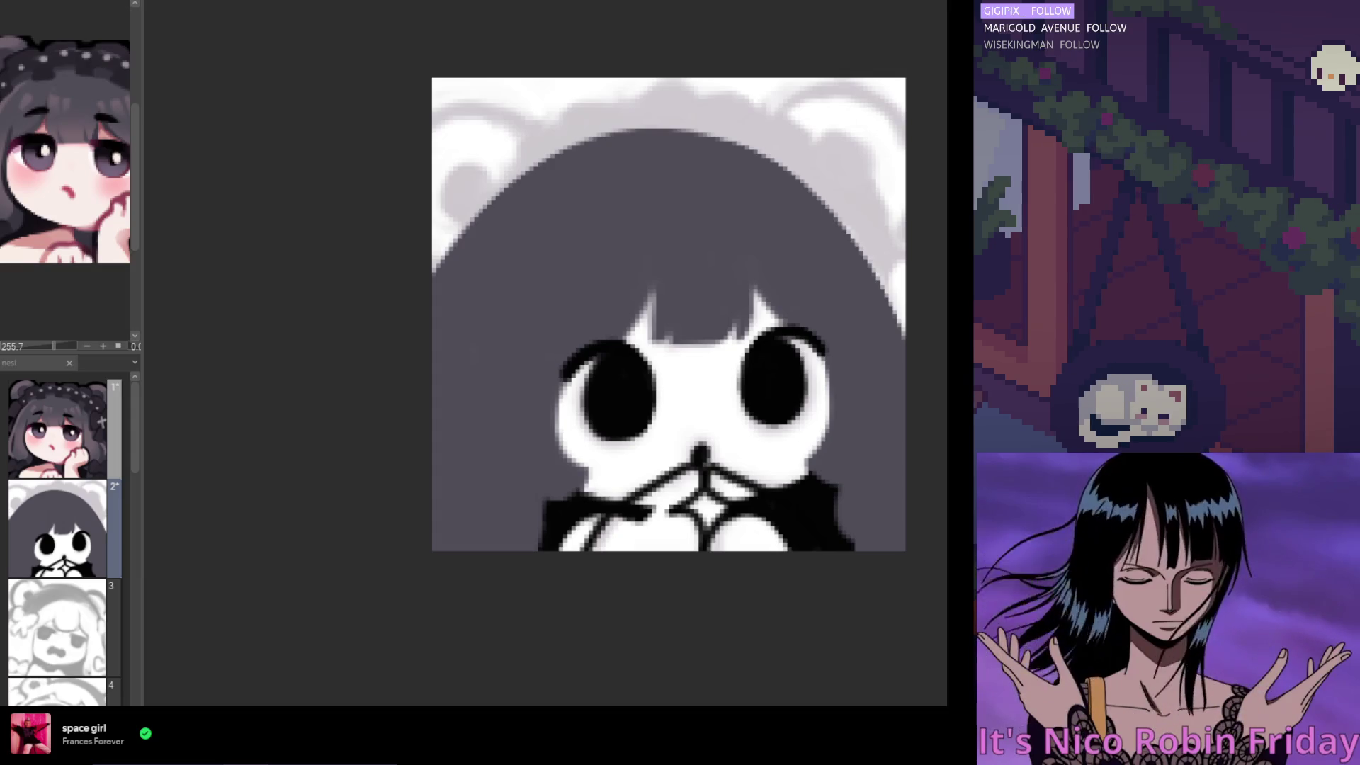
{"action": "scroll", "coordinate": [491, 464], "scroll_direction": "down", "scroll_amount": 1}
{"action": "scroll", "coordinate": [690, 382], "scroll_direction": "up", "scroll_amount": 2}
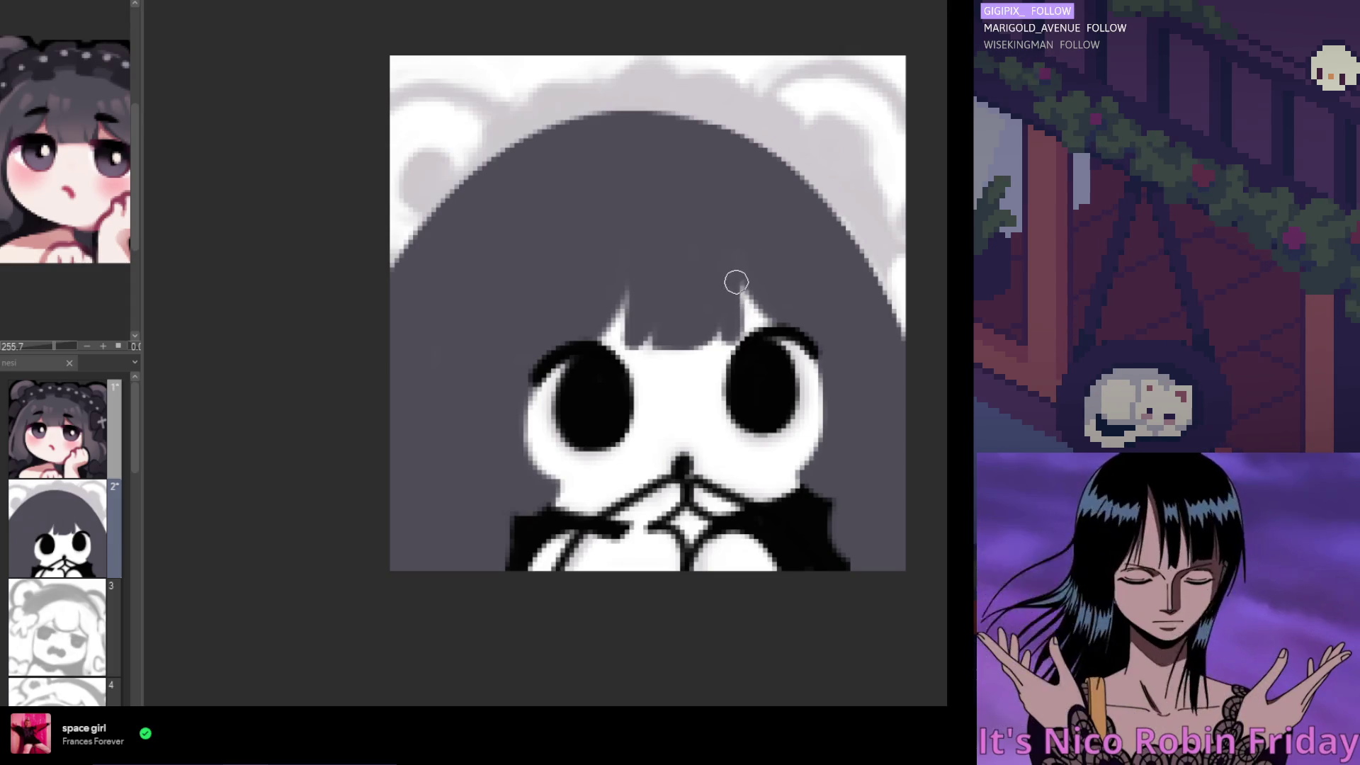
{"action": "scroll", "coordinate": [635, 320], "scroll_direction": "down", "scroll_amount": 1}
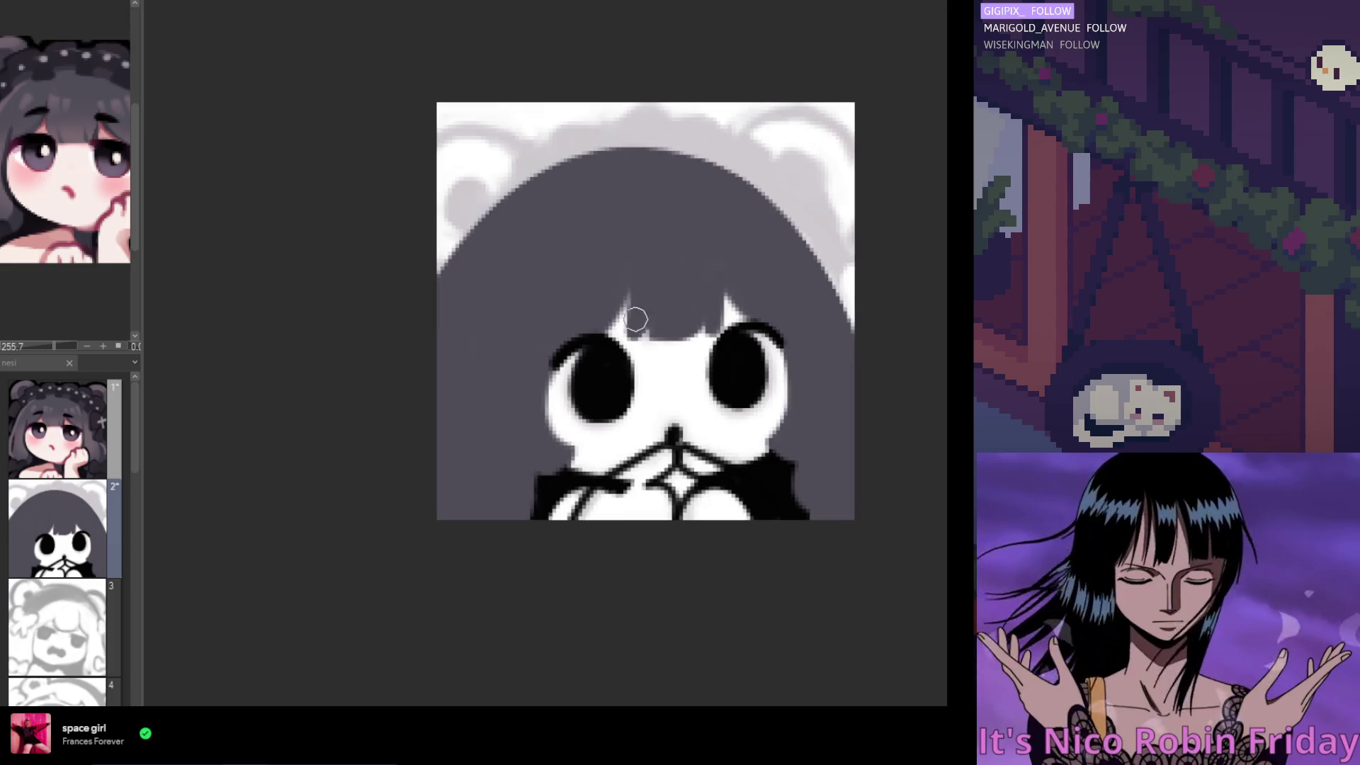
{"action": "scroll", "coordinate": [638, 312], "scroll_direction": "down", "scroll_amount": 2}
{"action": "scroll", "coordinate": [665, 283], "scroll_direction": "down", "scroll_amount": 1}
{"action": "scroll", "coordinate": [636, 305], "scroll_direction": "up", "scroll_amount": 1}
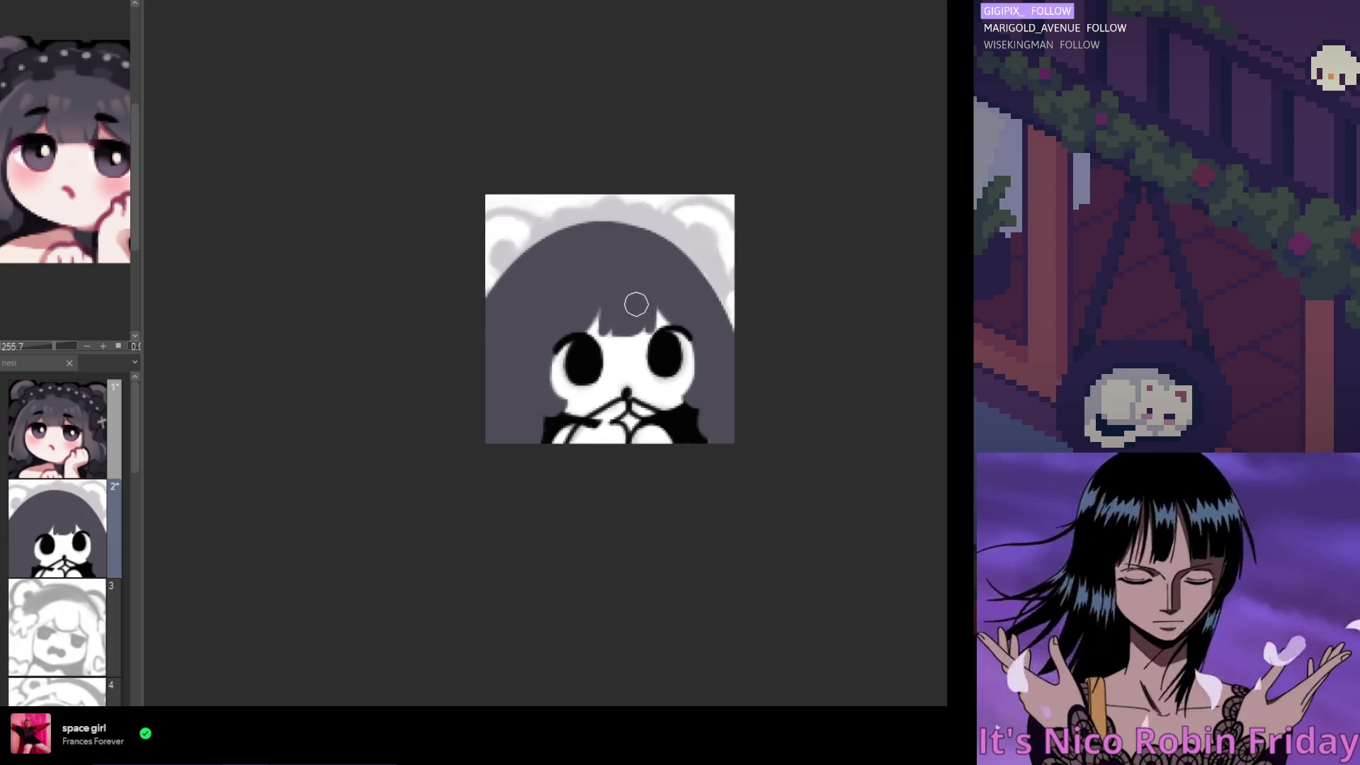
{"action": "scroll", "coordinate": [636, 305], "scroll_direction": "up", "scroll_amount": 3}
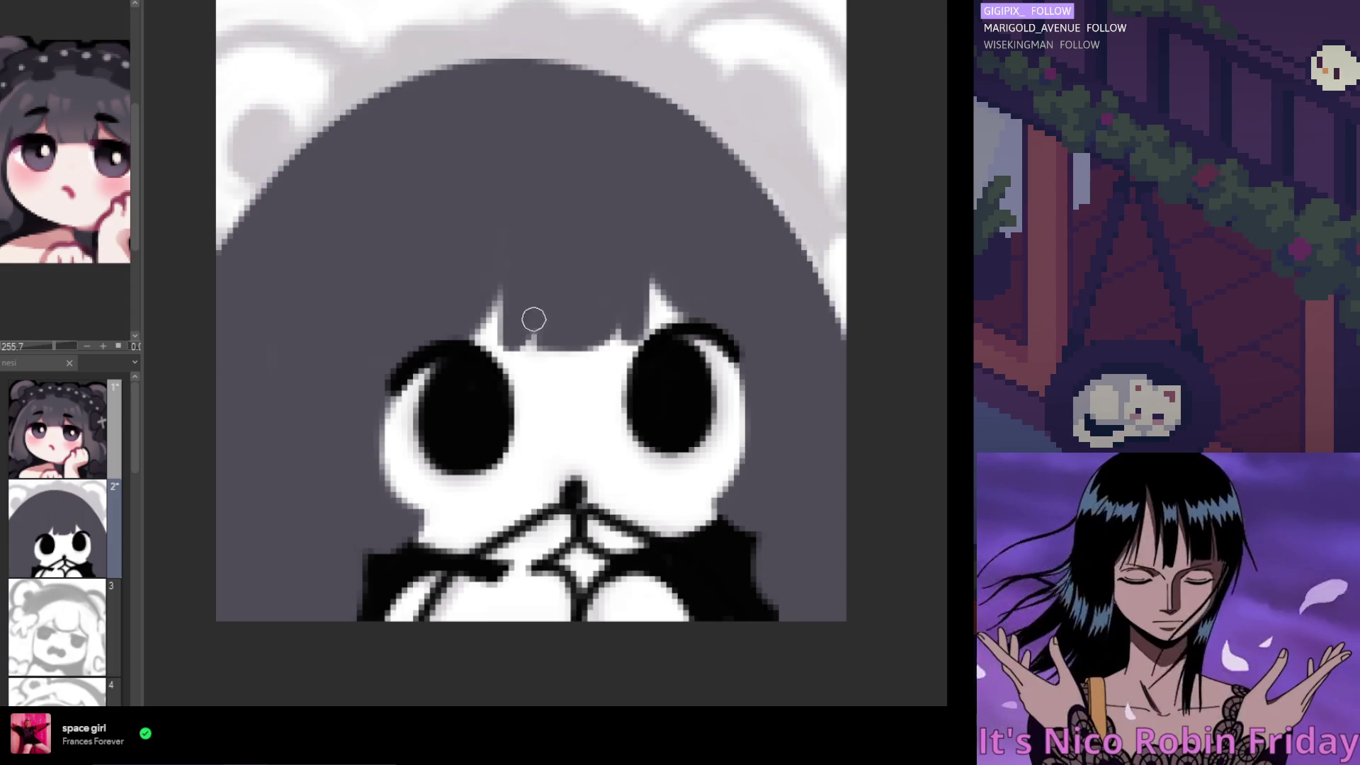
{"action": "left_click_drag", "start_coordinate": [532, 347], "coordinate": [535, 317]}
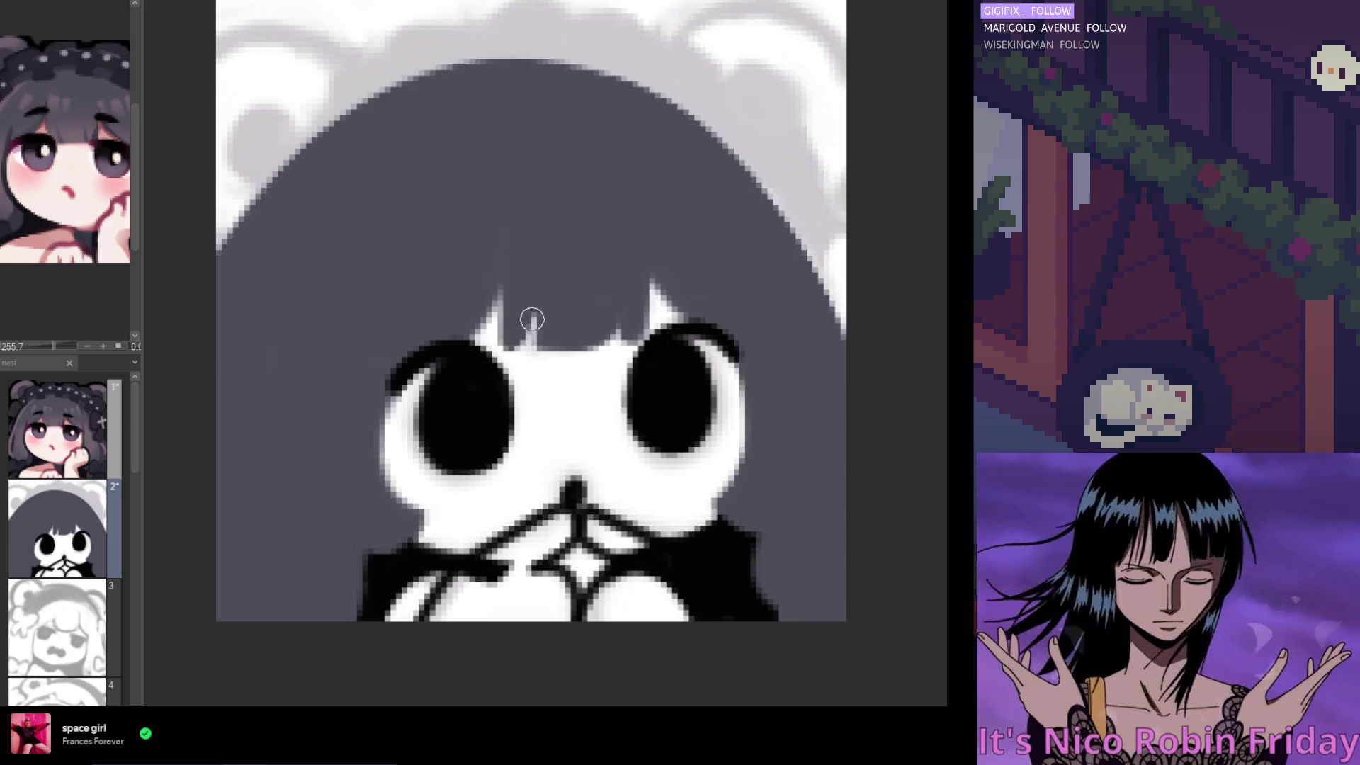
{"action": "key", "text": "ctrl+z"}
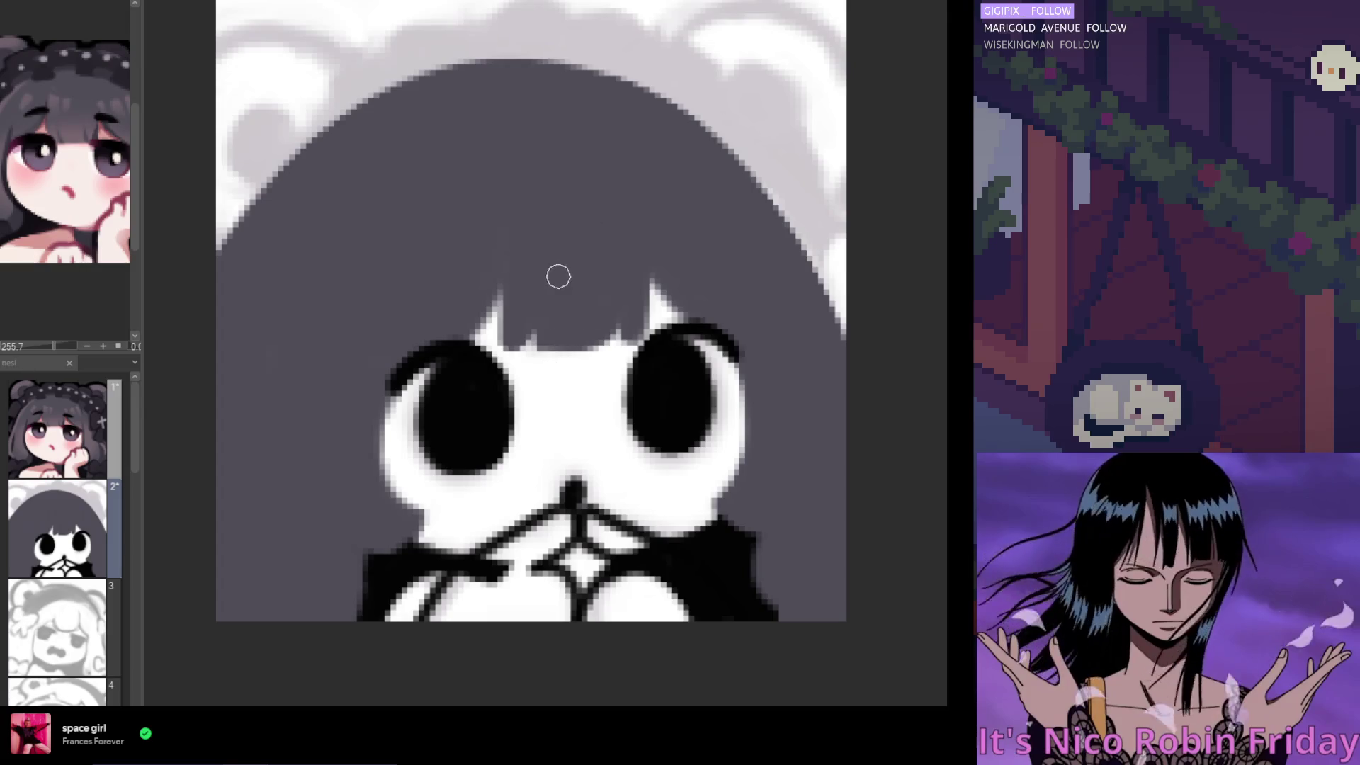
{"action": "left_click_drag", "start_coordinate": [529, 326], "coordinate": [531, 304]}
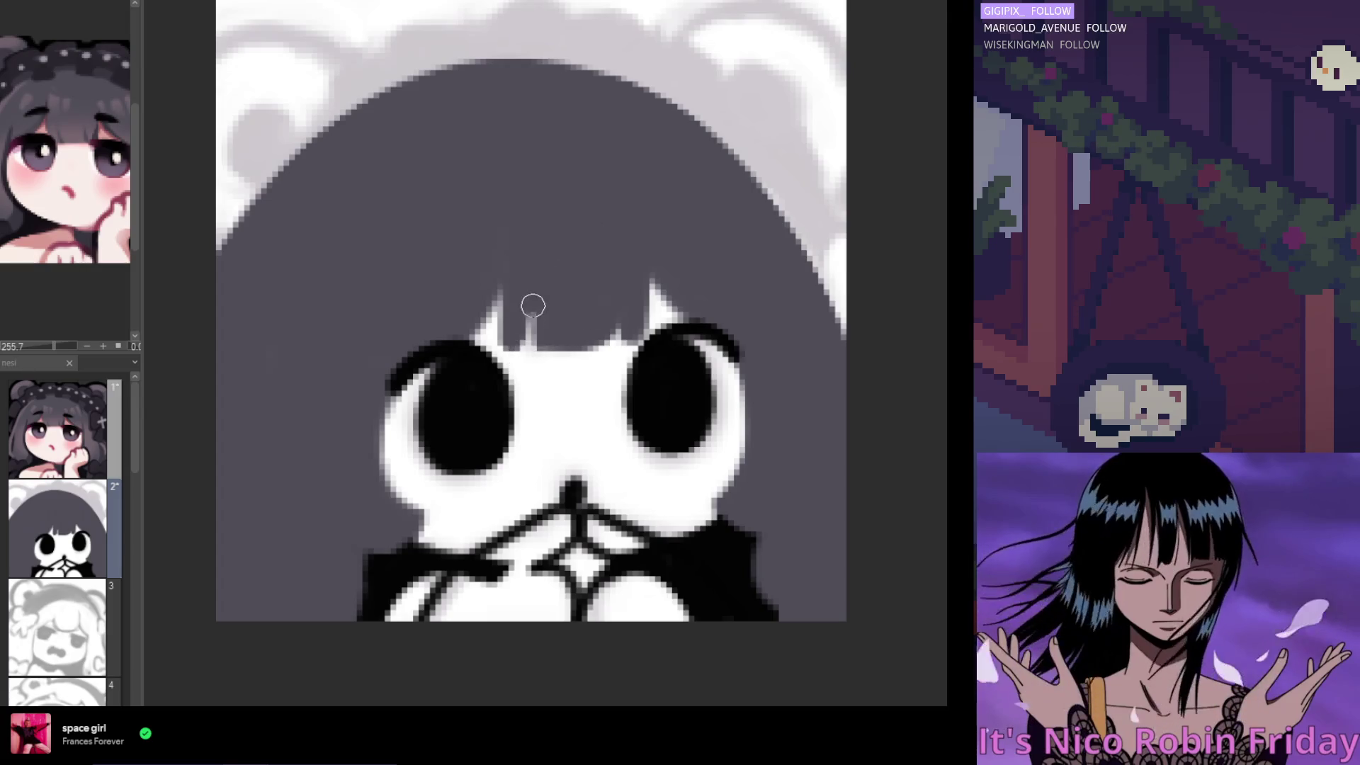
{"action": "left_click_drag", "start_coordinate": [528, 349], "coordinate": [531, 303]}
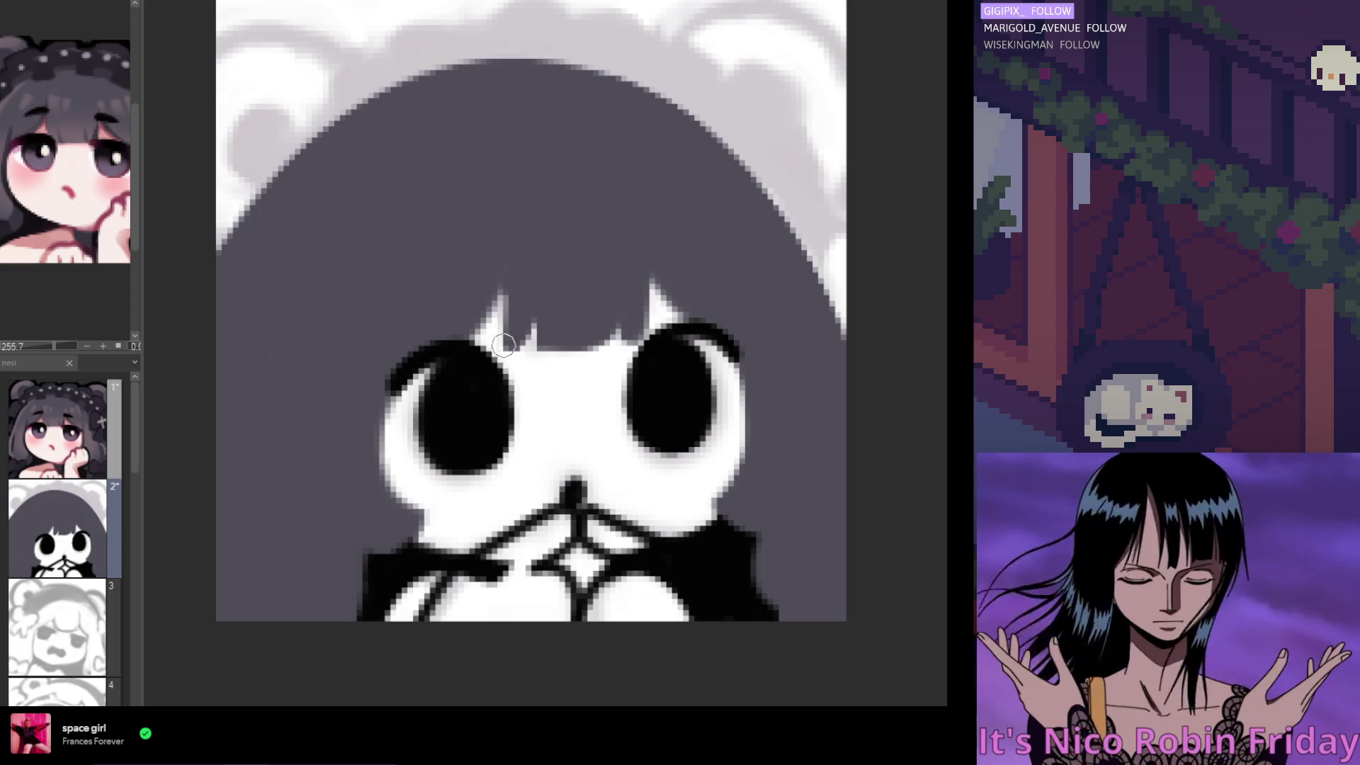
Extend the highlight strand upward, soften its edge, and fill the white gap at the right bangs' tip
{"action": "left_click_drag", "start_coordinate": [498, 350], "coordinate": [504, 277]}
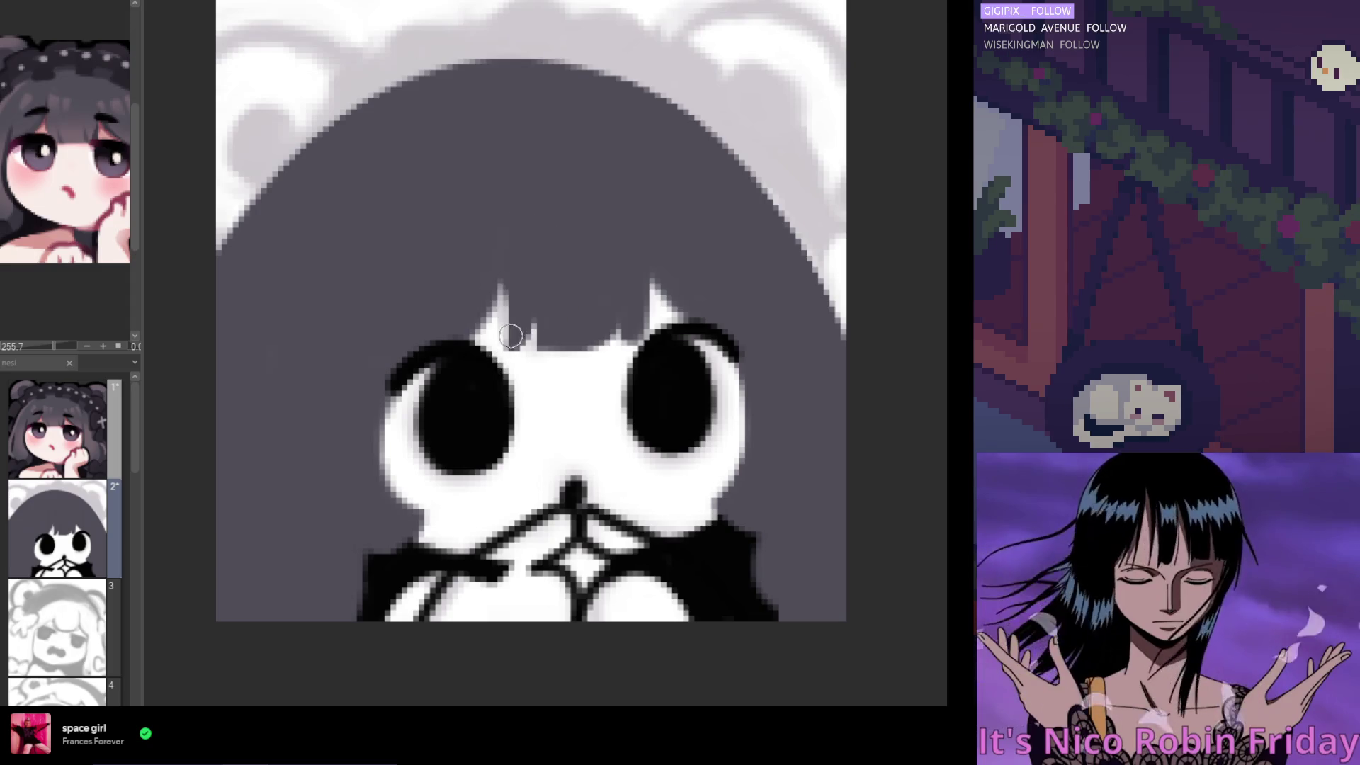
{"action": "left_click_drag", "start_coordinate": [510, 335], "coordinate": [496, 359]}
{"action": "mouse_move", "coordinate": [505, 280]}
{"action": "left_mouse_down"}
{"action": "mouse_move", "coordinate": [492, 248]}
{"action": "mouse_move", "coordinate": [455, 338]}
{"action": "left_mouse_up"}
{"action": "mouse_move", "coordinate": [517, 295]}
{"action": "left_mouse_down"}
{"action": "mouse_move", "coordinate": [509, 331]}
{"action": "mouse_move", "coordinate": [514, 295]}
{"action": "left_mouse_up"}
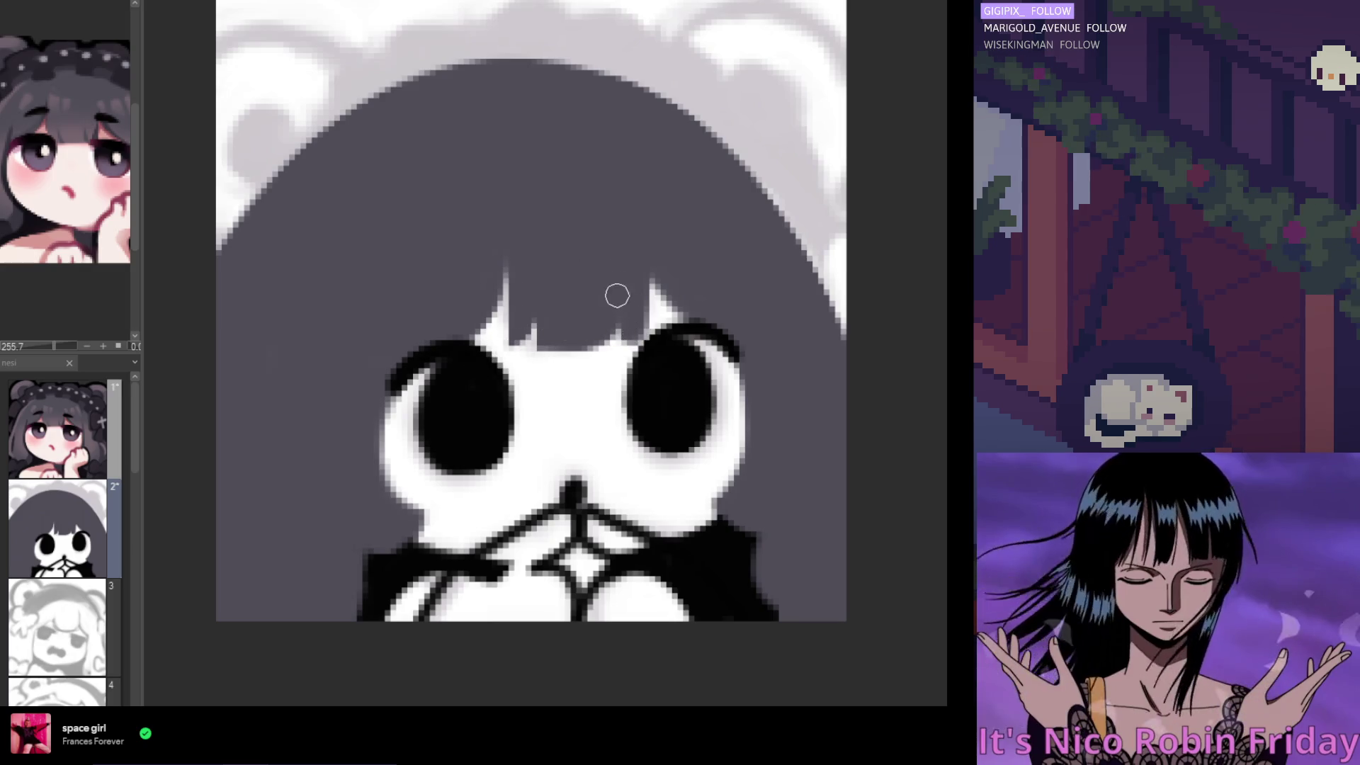
{"action": "mouse_move", "coordinate": [595, 348]}
{"action": "left_mouse_down"}
{"action": "mouse_move", "coordinate": [629, 325]}
{"action": "mouse_move", "coordinate": [593, 361]}
{"action": "left_mouse_up"}
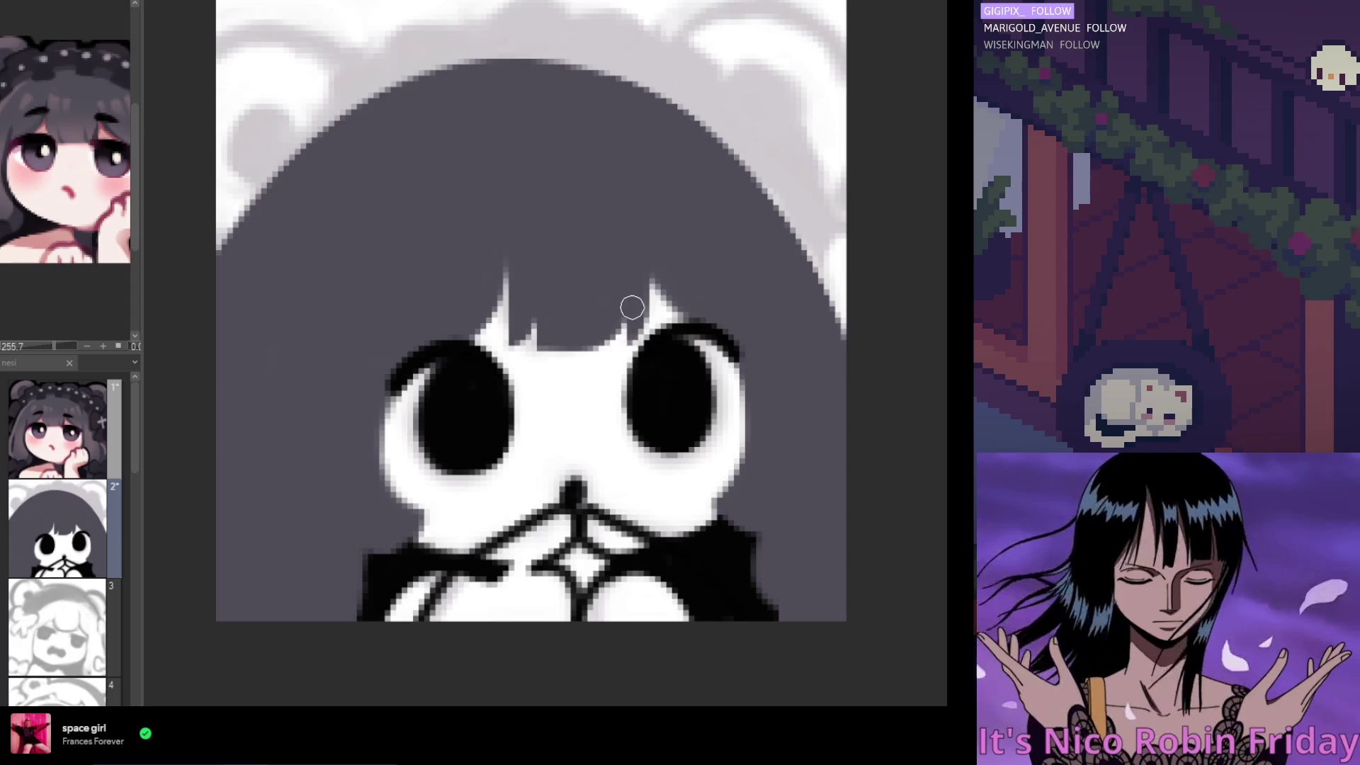
{"action": "left_click_drag", "start_coordinate": [627, 326], "coordinate": [642, 325]}
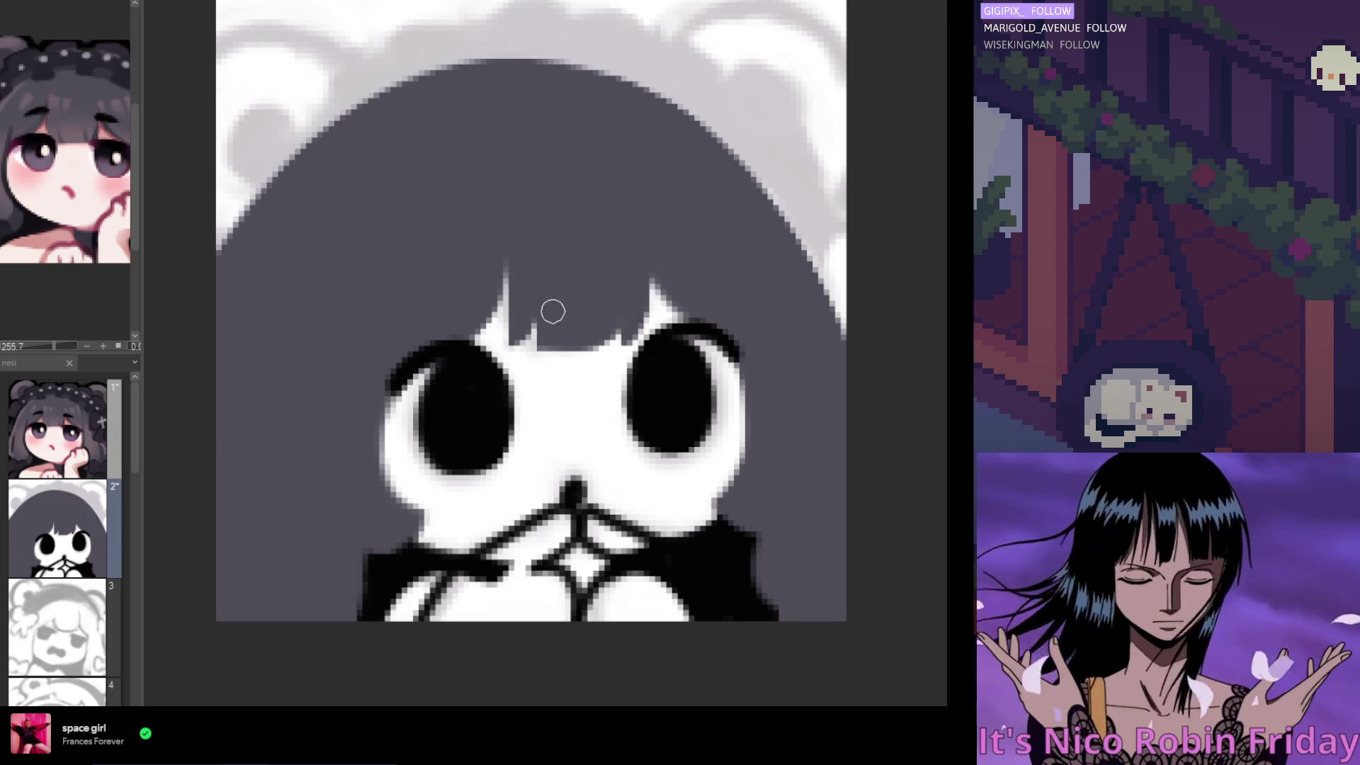
{"action": "scroll", "coordinate": [510, 295], "scroll_direction": "down", "scroll_amount": 5}
Cover the white spike above the left eye and paint a thin light strand between the bangs
{"action": "scroll", "coordinate": [508, 309], "scroll_direction": "up", "scroll_amount": 4}
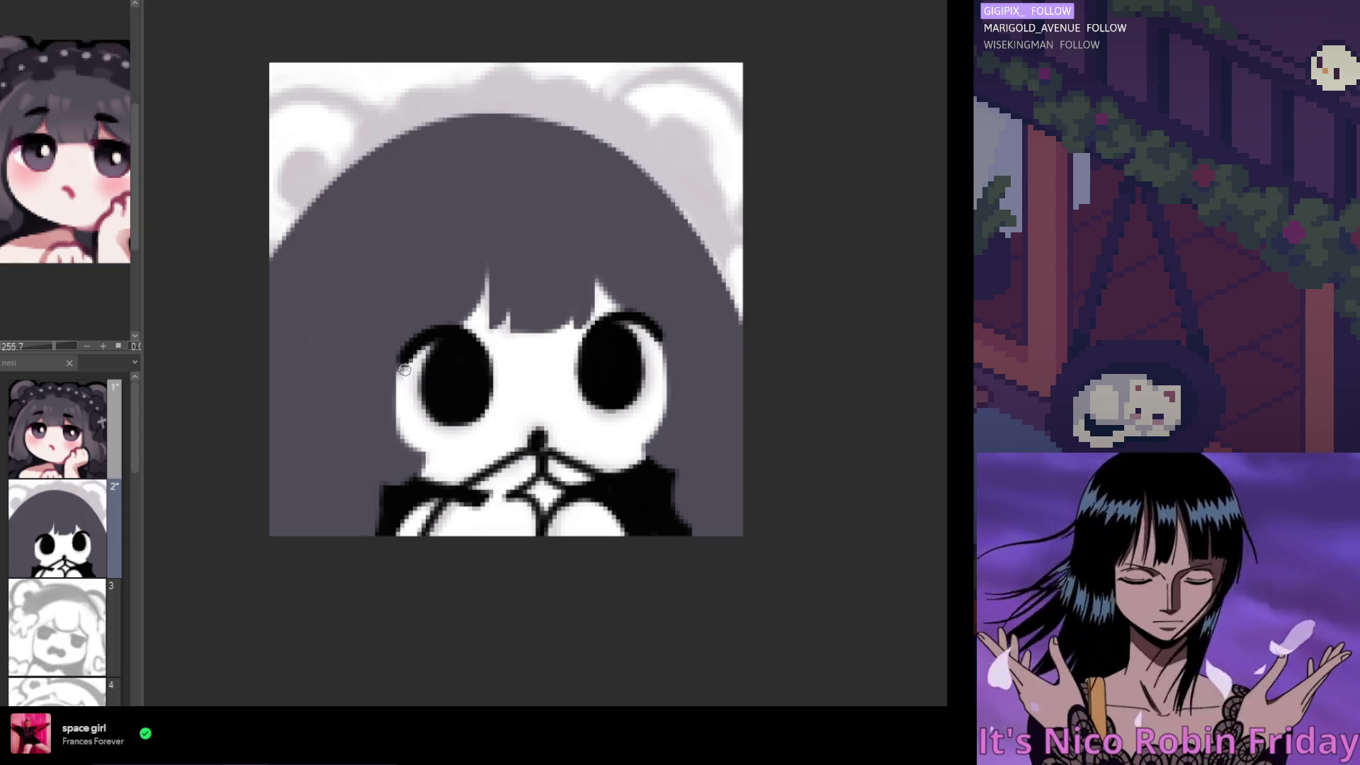
{"action": "left_click_drag", "start_coordinate": [467, 325], "coordinate": [513, 262]}
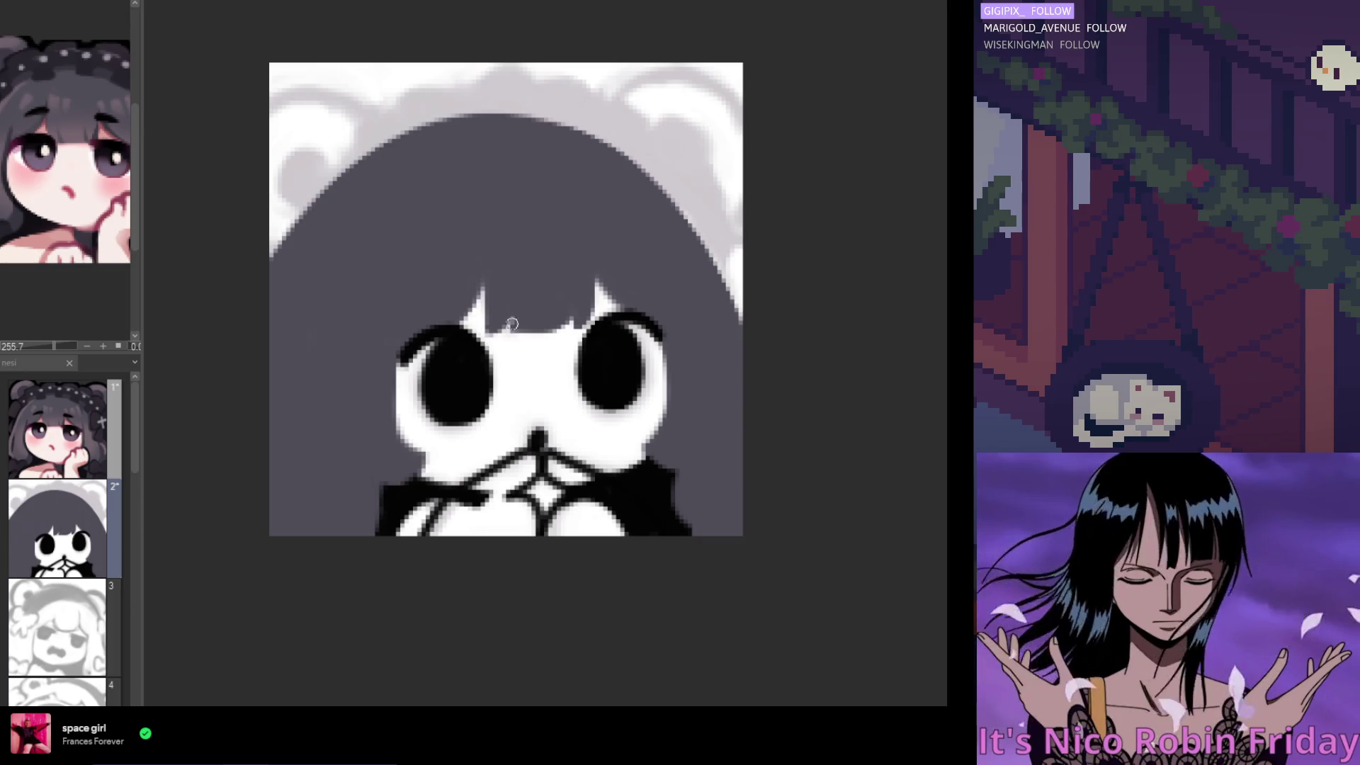
{"action": "left_click_drag", "start_coordinate": [511, 331], "coordinate": [522, 279]}
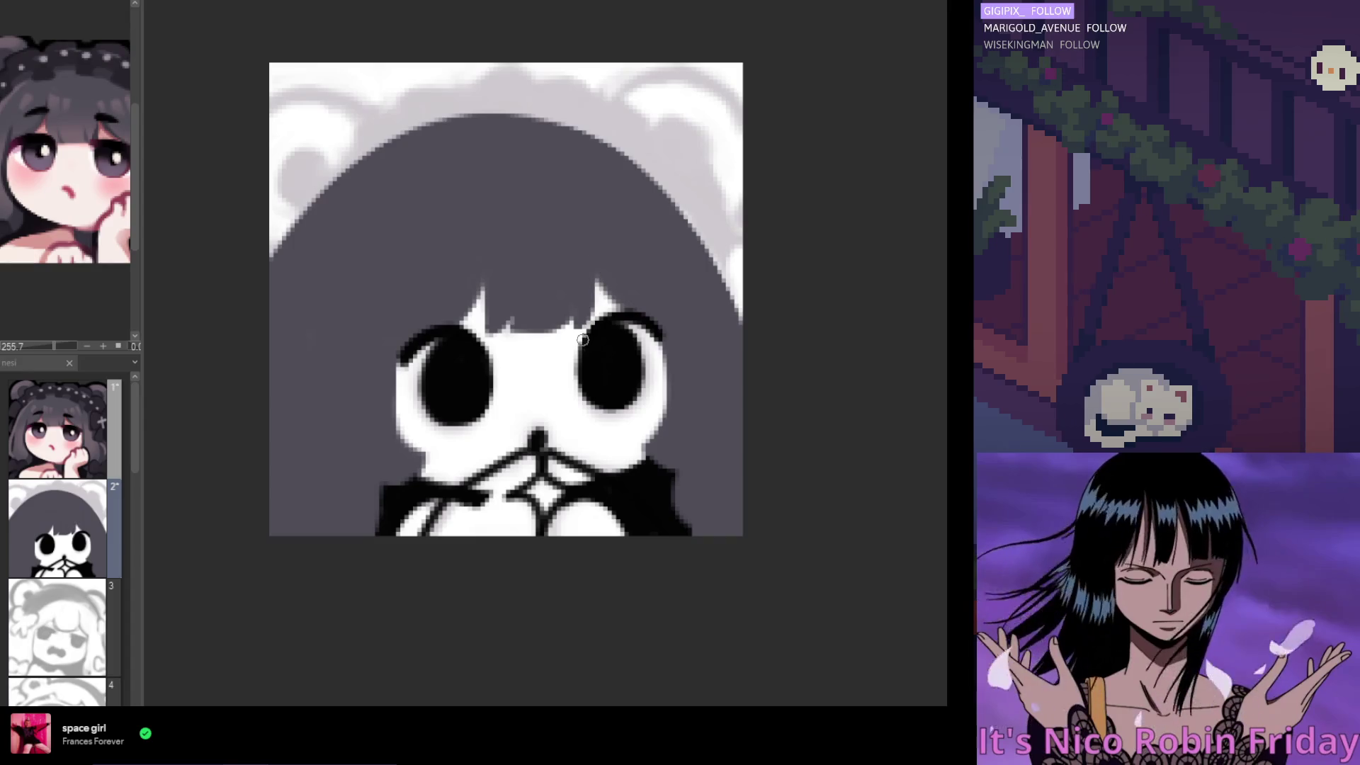
{"action": "scroll", "coordinate": [630, 255], "scroll_direction": "left", "scroll_amount": 5}
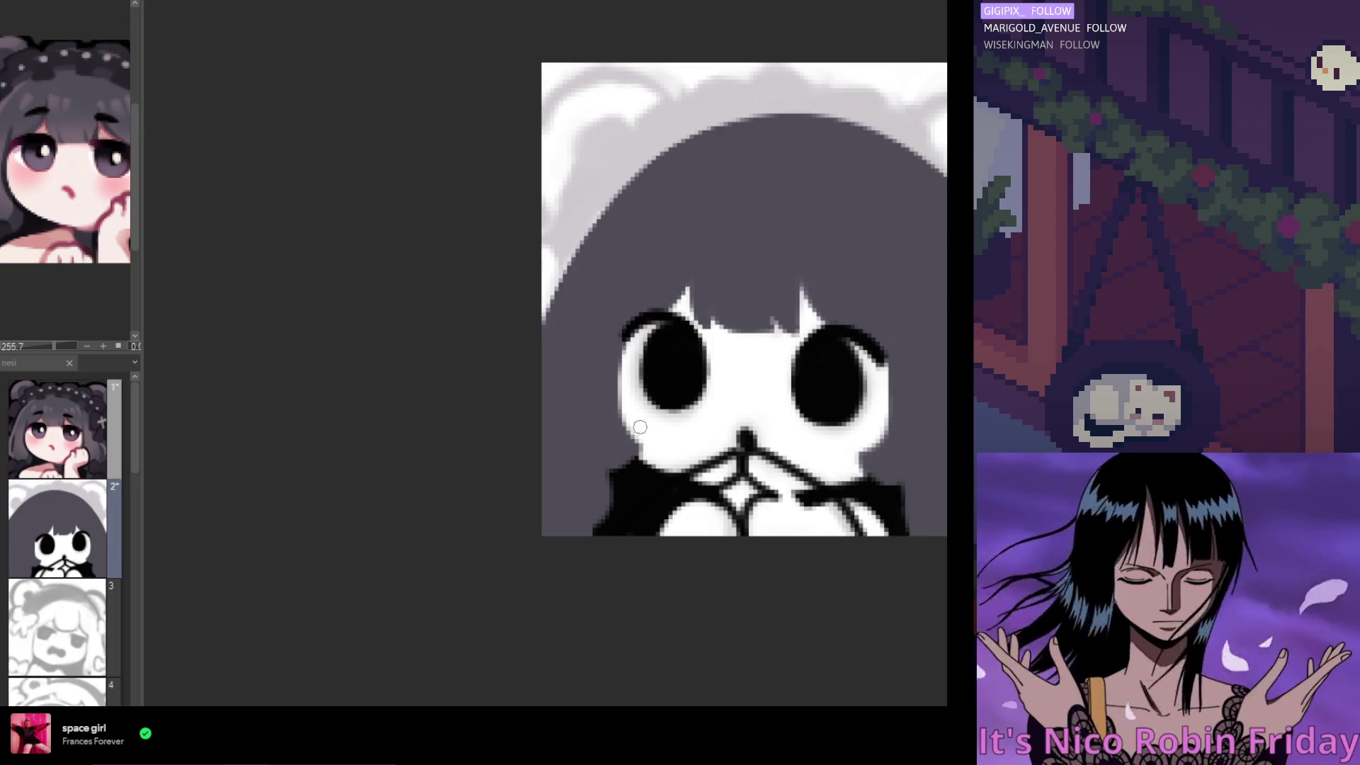
Mirror the canvas to check proportions and nudge the first eye slightly left and down
{"action": "key", "text": "h"}
{"action": "scroll", "coordinate": [623, 394], "scroll_direction": "down", "scroll_amount": 3}
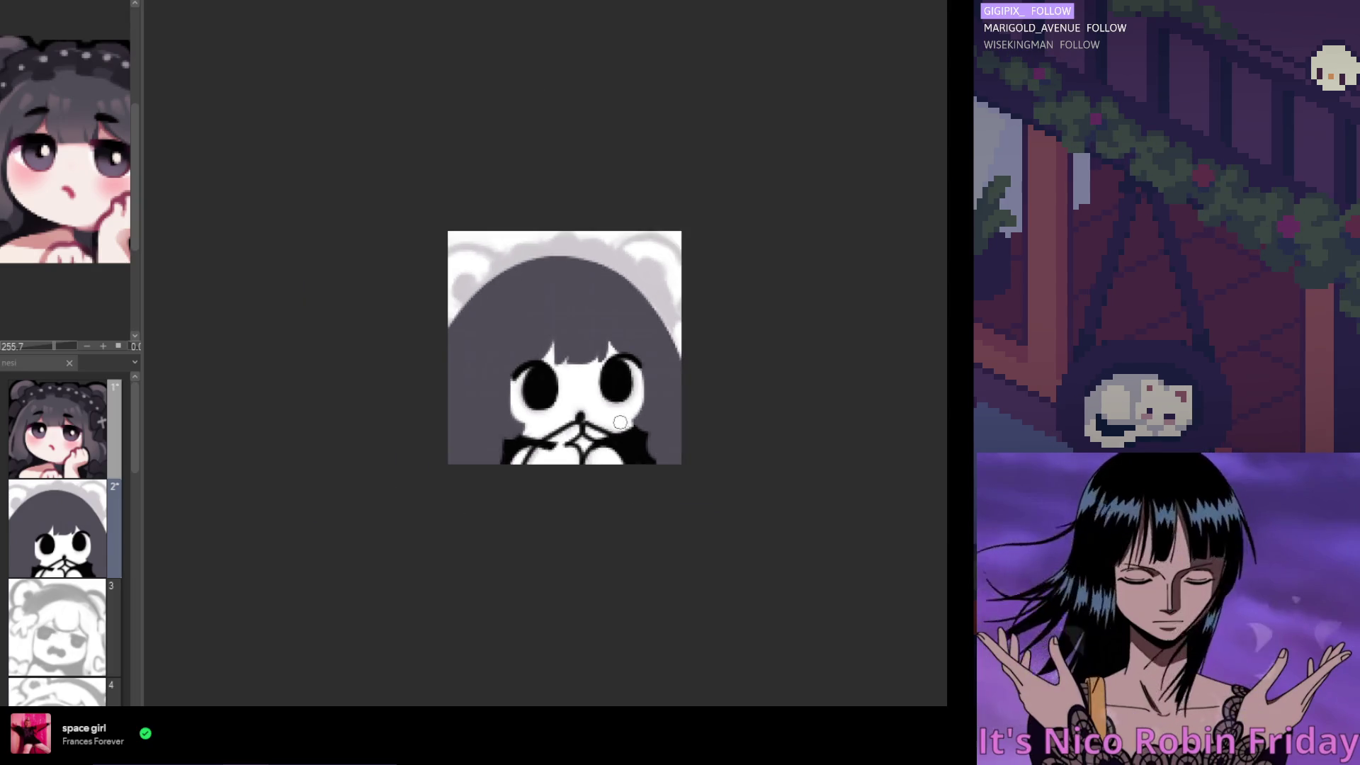
{"action": "scroll", "coordinate": [538, 408], "scroll_direction": "up", "scroll_amount": 2}
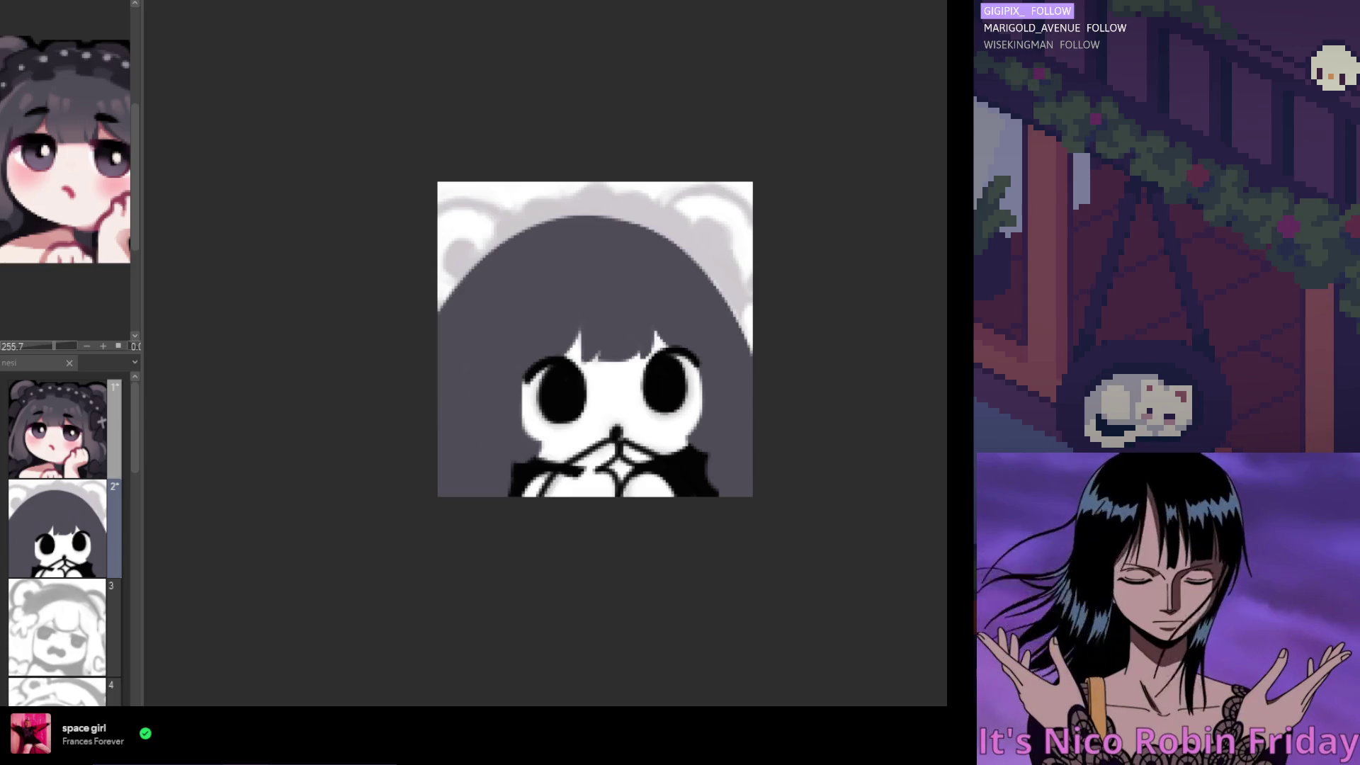
{"action": "scroll", "coordinate": [636, 384], "scroll_direction": "up", "scroll_amount": 1}
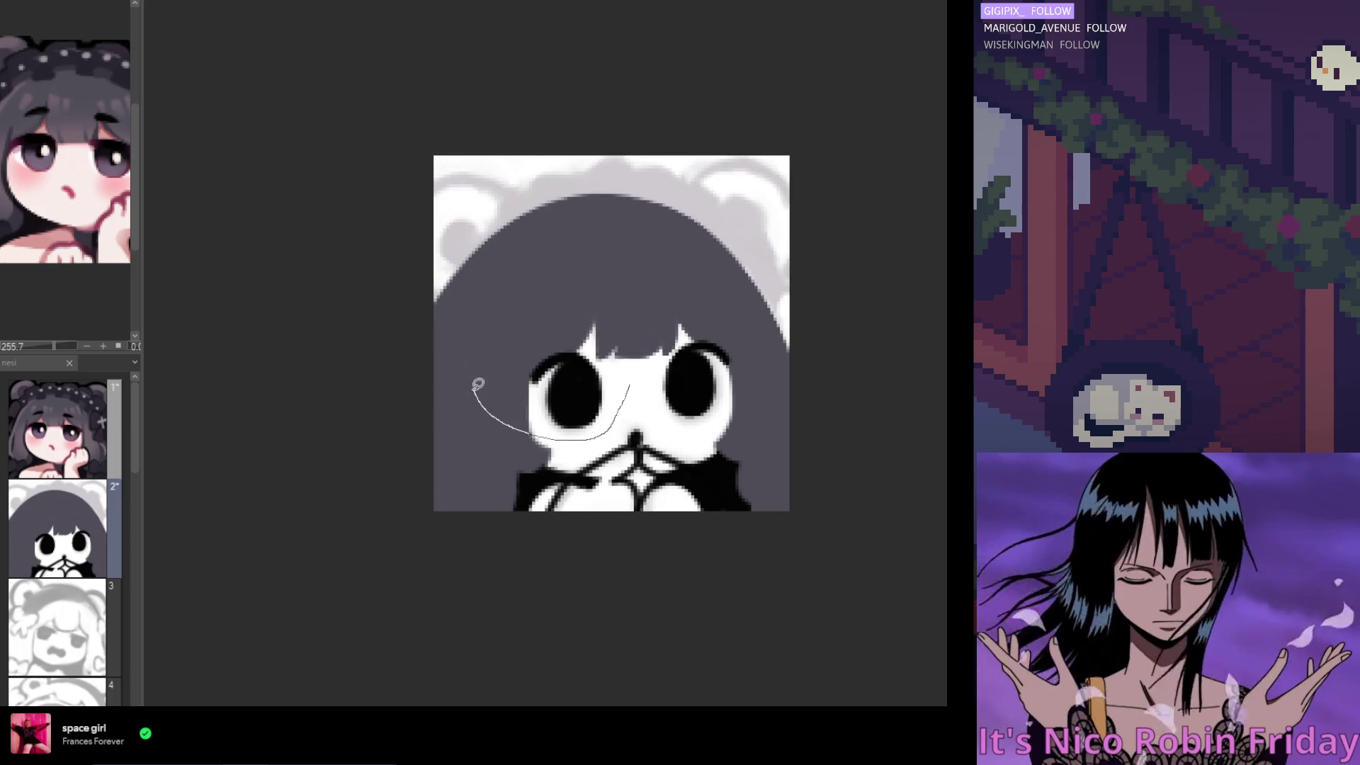
{"action": "left_click_drag", "start_coordinate": [478, 383], "coordinate": [624, 376]}
{"action": "left_click", "coordinate": [612, 461]}
{"action": "left_click_drag", "start_coordinate": [586, 417], "coordinate": [587, 419]}
{"action": "key", "text": "Return"}
{"action": "key", "text": "ctrl+d"}
{"action": "left_click_drag", "start_coordinate": [621, 462], "coordinate": [685, 464]}
{"action": "scroll", "coordinate": [684, 464], "scroll_direction": "down", "scroll_amount": 2}
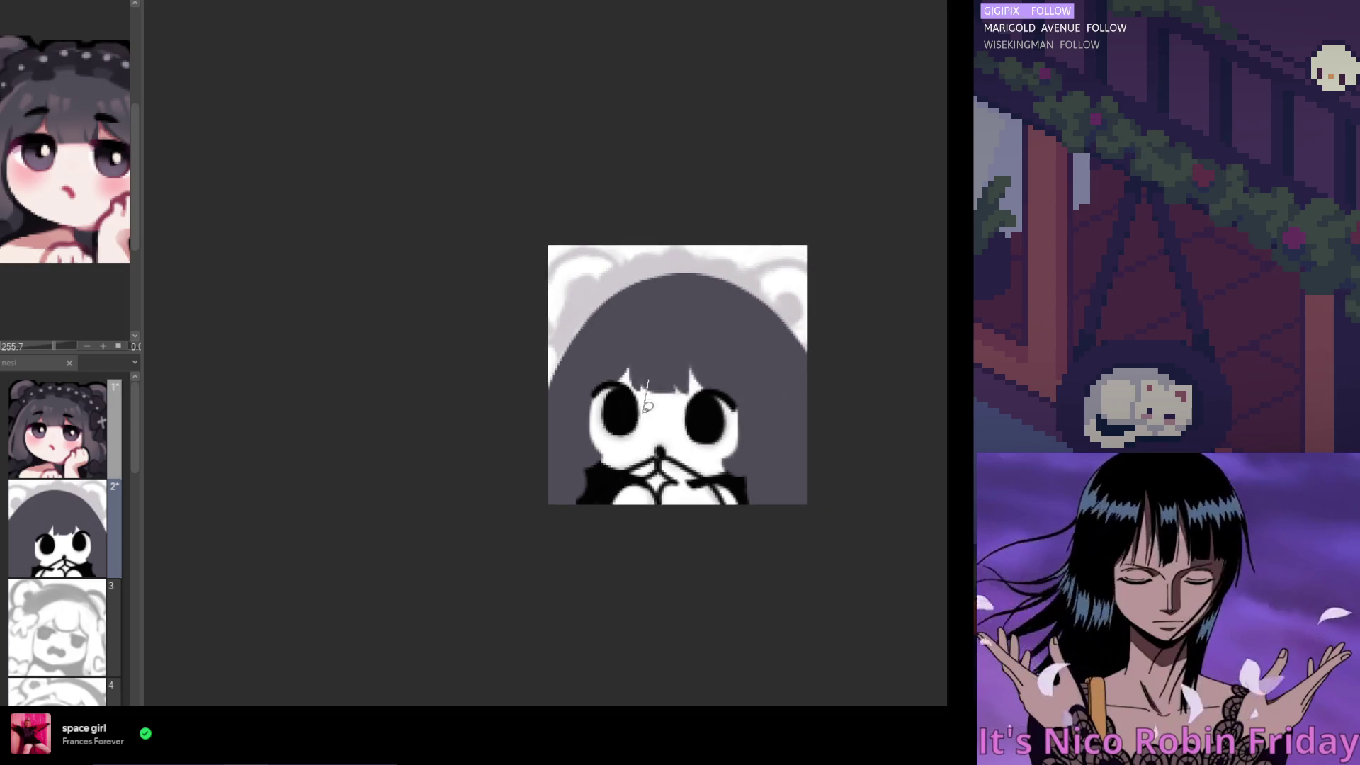
Lasso the left and right eyes and transform them so they sit evenly
{"action": "left_click_drag", "start_coordinate": [647, 406], "coordinate": [641, 388]}
{"action": "scroll", "coordinate": [630, 483], "scroll_direction": "up", "scroll_amount": 1}
{"action": "left_click", "coordinate": [630, 482]}
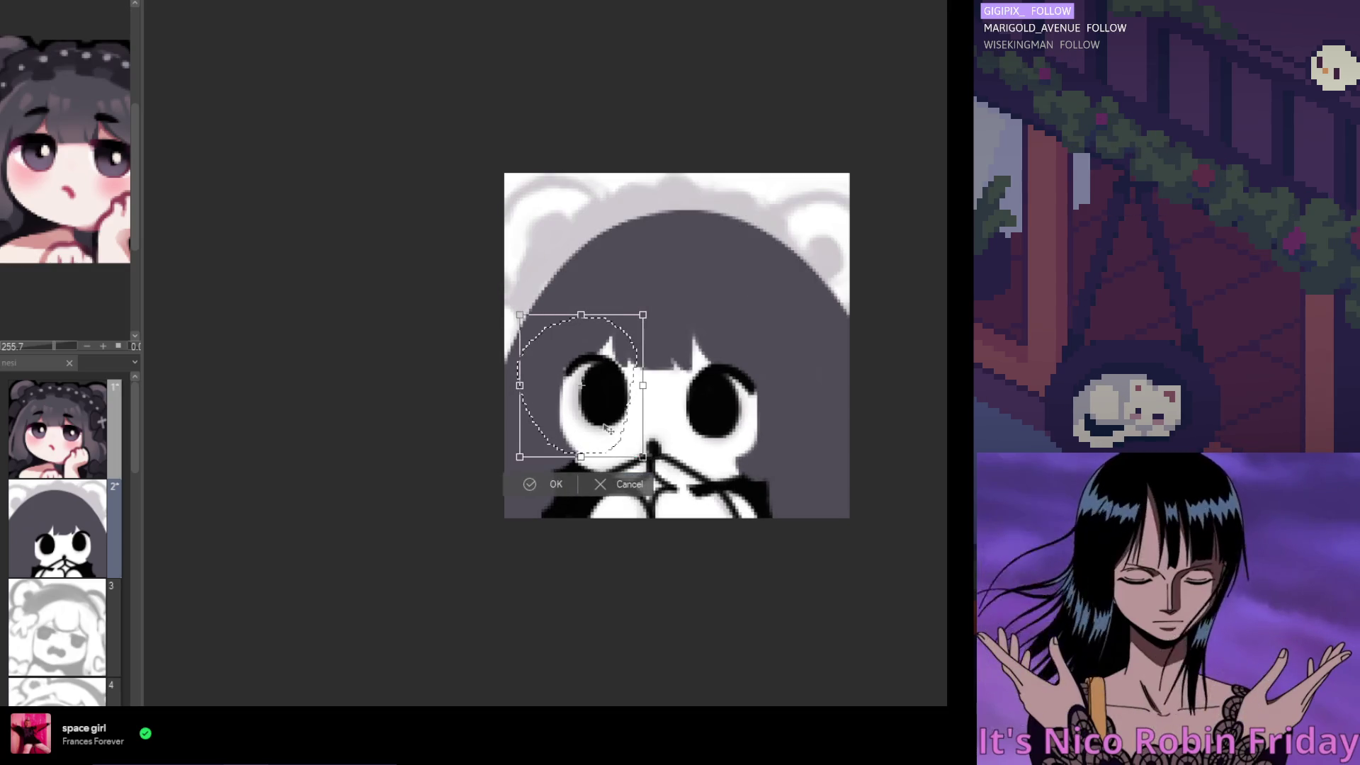
{"action": "scroll", "coordinate": [605, 427], "scroll_direction": "down", "scroll_amount": 2}
{"action": "left_click_drag", "start_coordinate": [605, 427], "coordinate": [643, 469]}
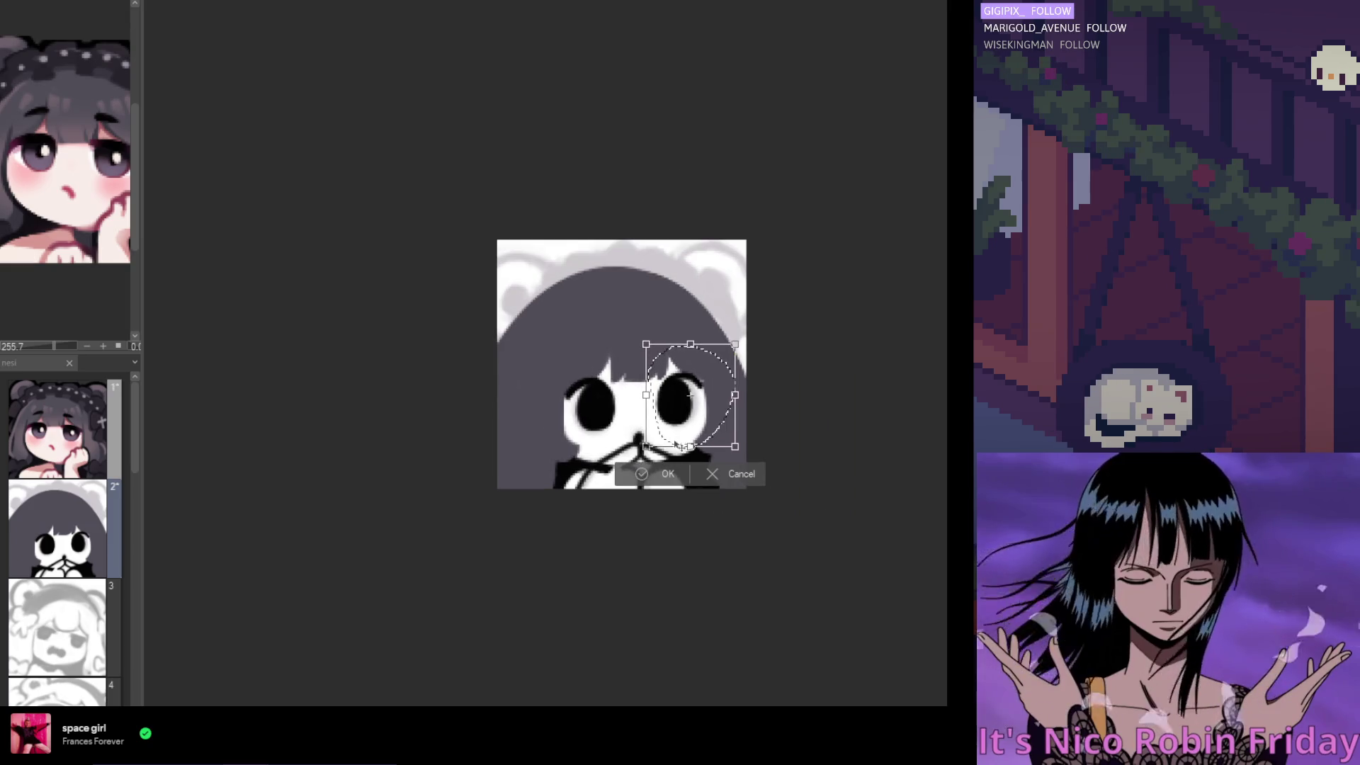
{"action": "scroll", "coordinate": [677, 444], "scroll_direction": "up", "scroll_amount": 1}
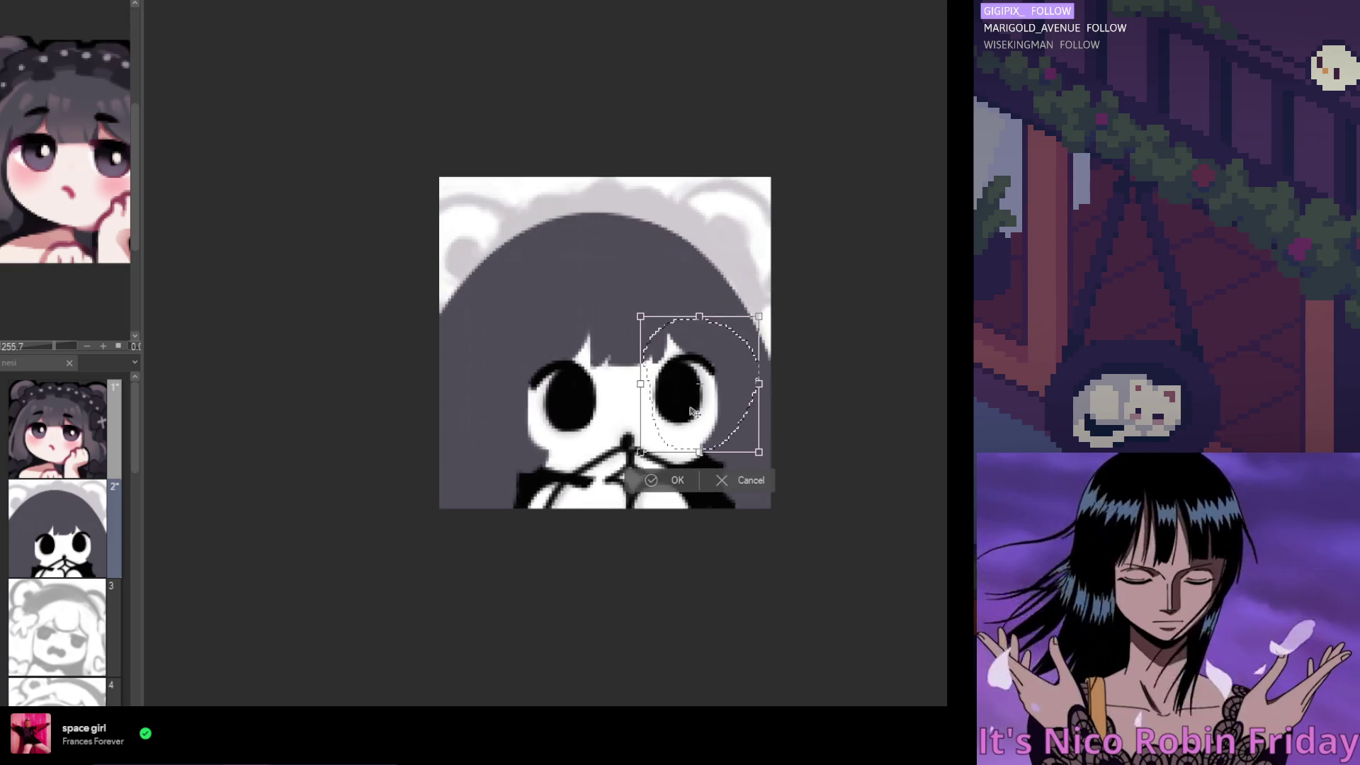
{"action": "left_click", "coordinate": [662, 480]}
{"action": "scroll", "coordinate": [672, 513], "scroll_direction": "down", "scroll_amount": 4}
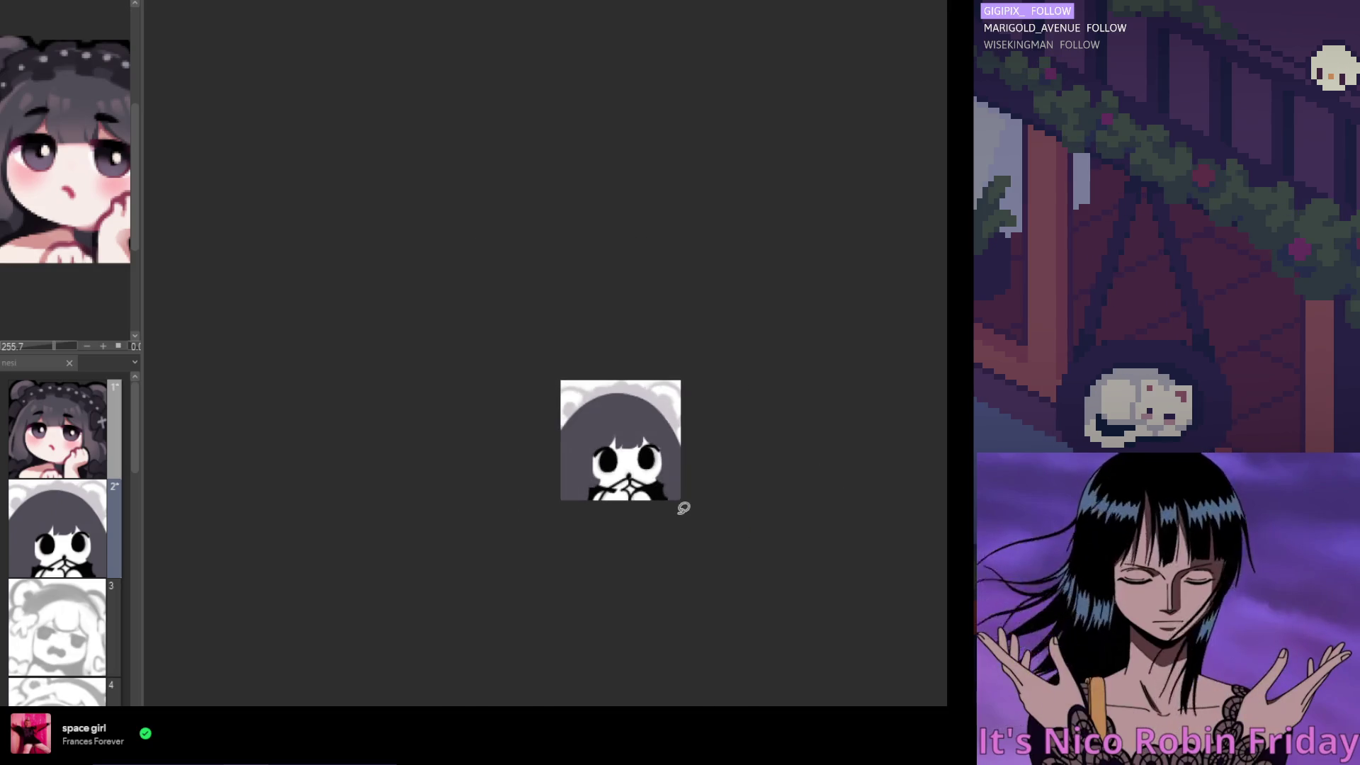
Zoom in and brush one thin light strand down through the dark hair
{"action": "scroll", "coordinate": [673, 496], "scroll_direction": "up", "scroll_amount": 4}
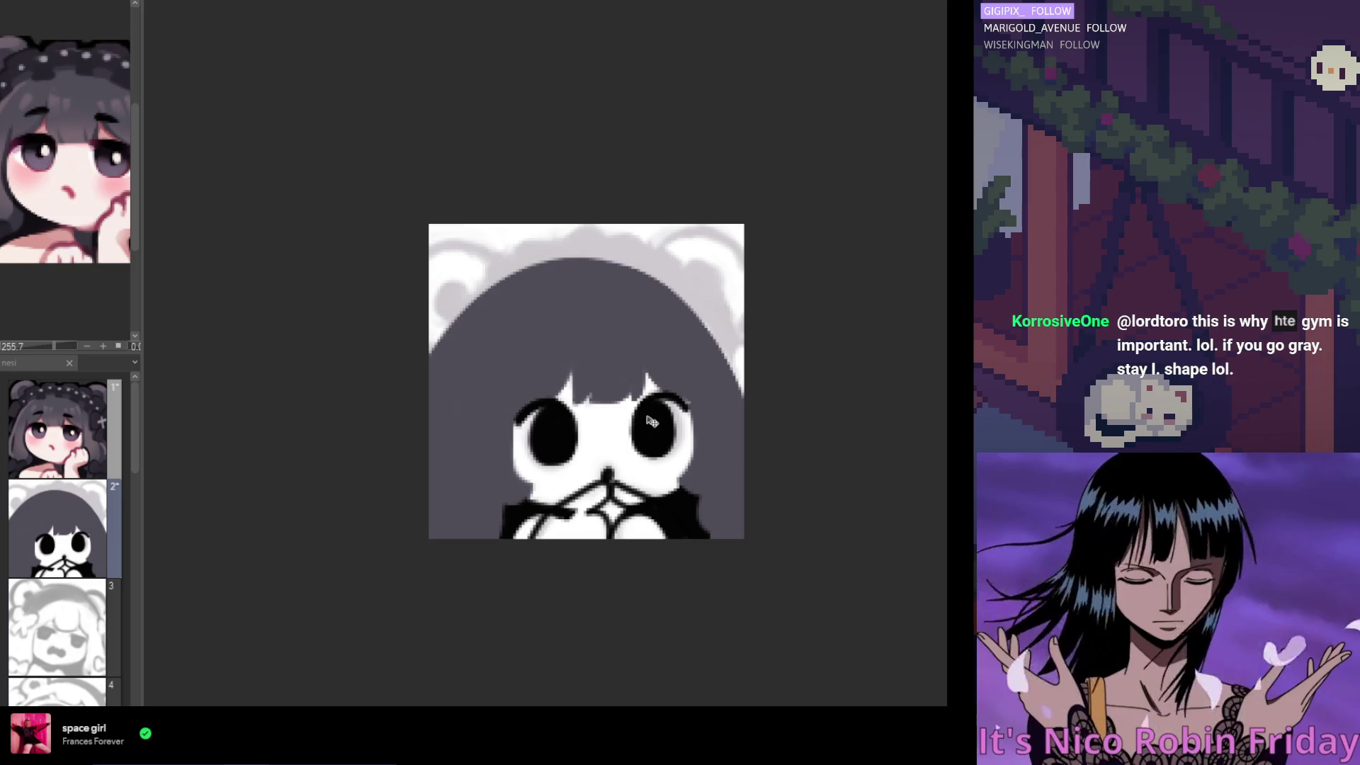
{"action": "scroll", "coordinate": [634, 298], "scroll_direction": "down", "scroll_amount": 3}
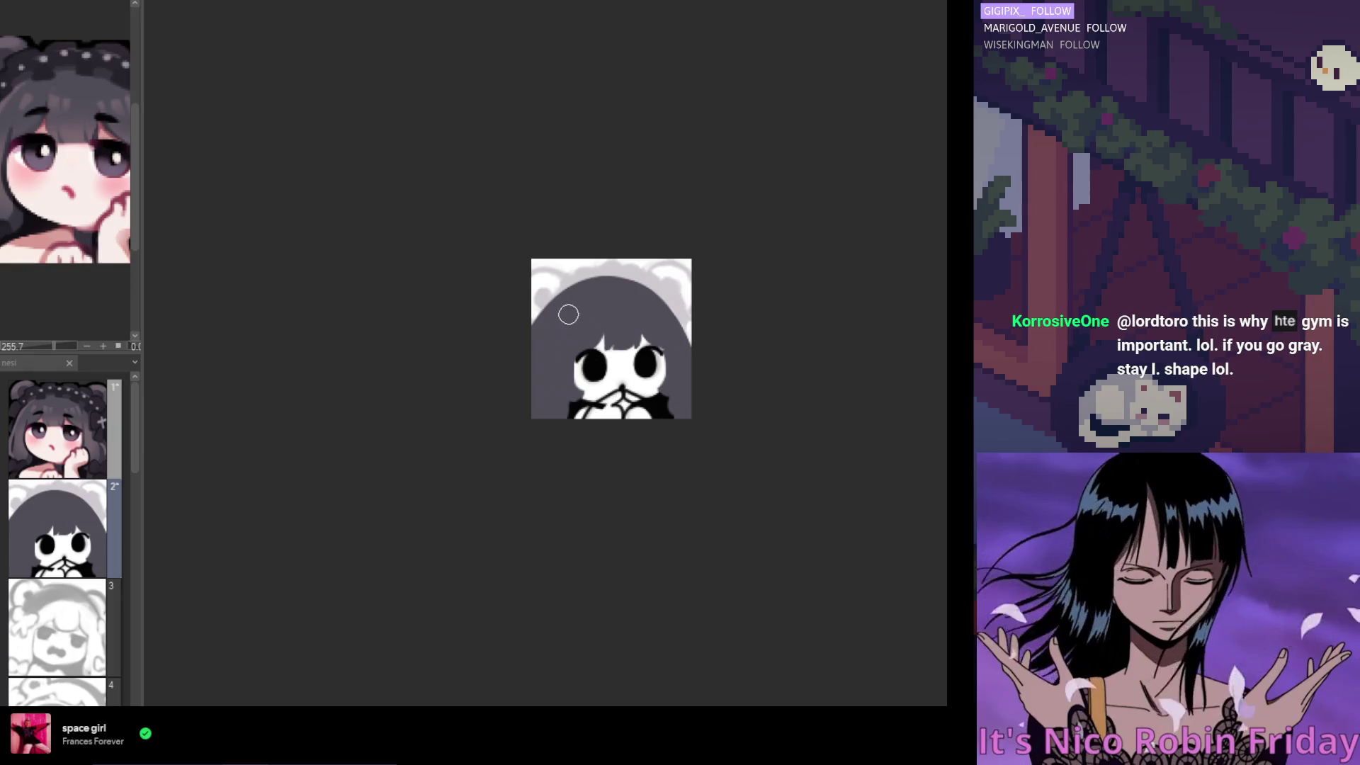
{"action": "scroll", "coordinate": [651, 303], "scroll_direction": "up", "scroll_amount": 4}
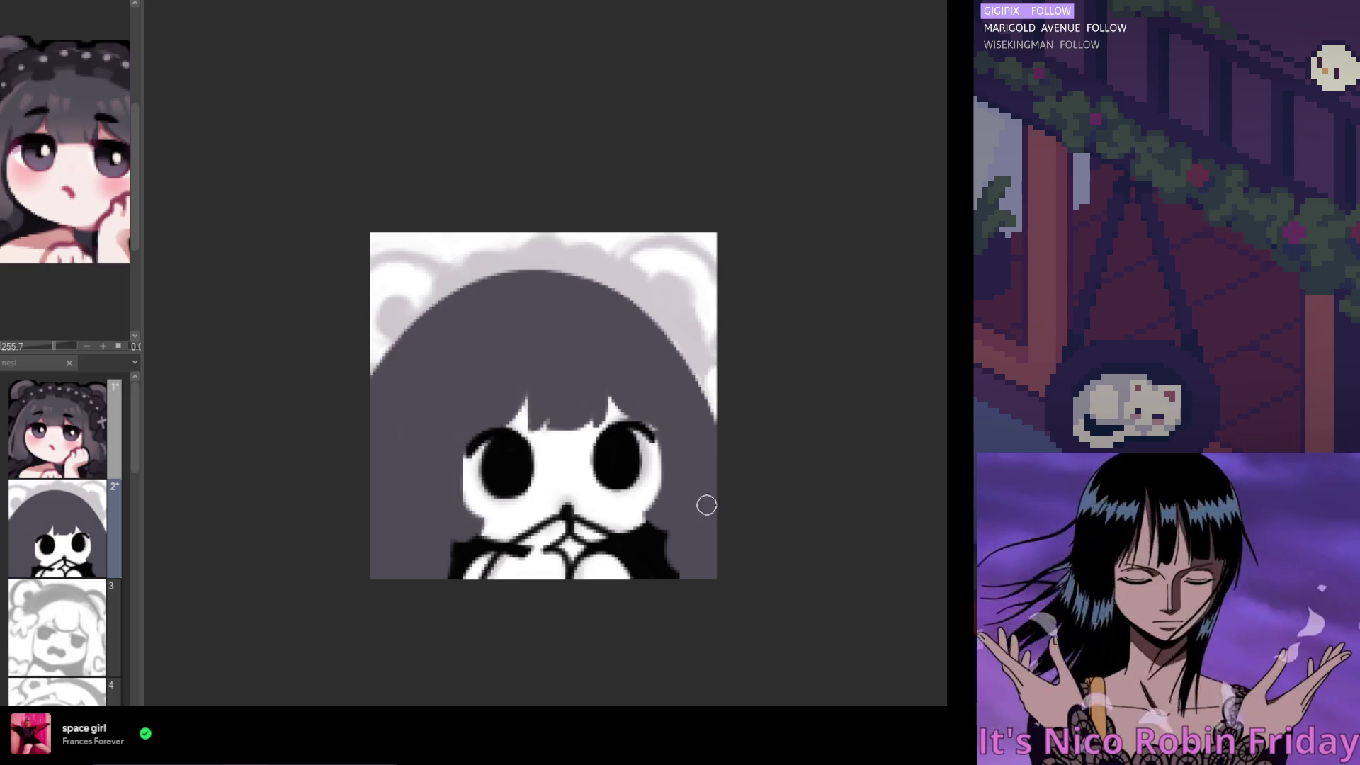
{"action": "key", "text": "ctrl+plus"}
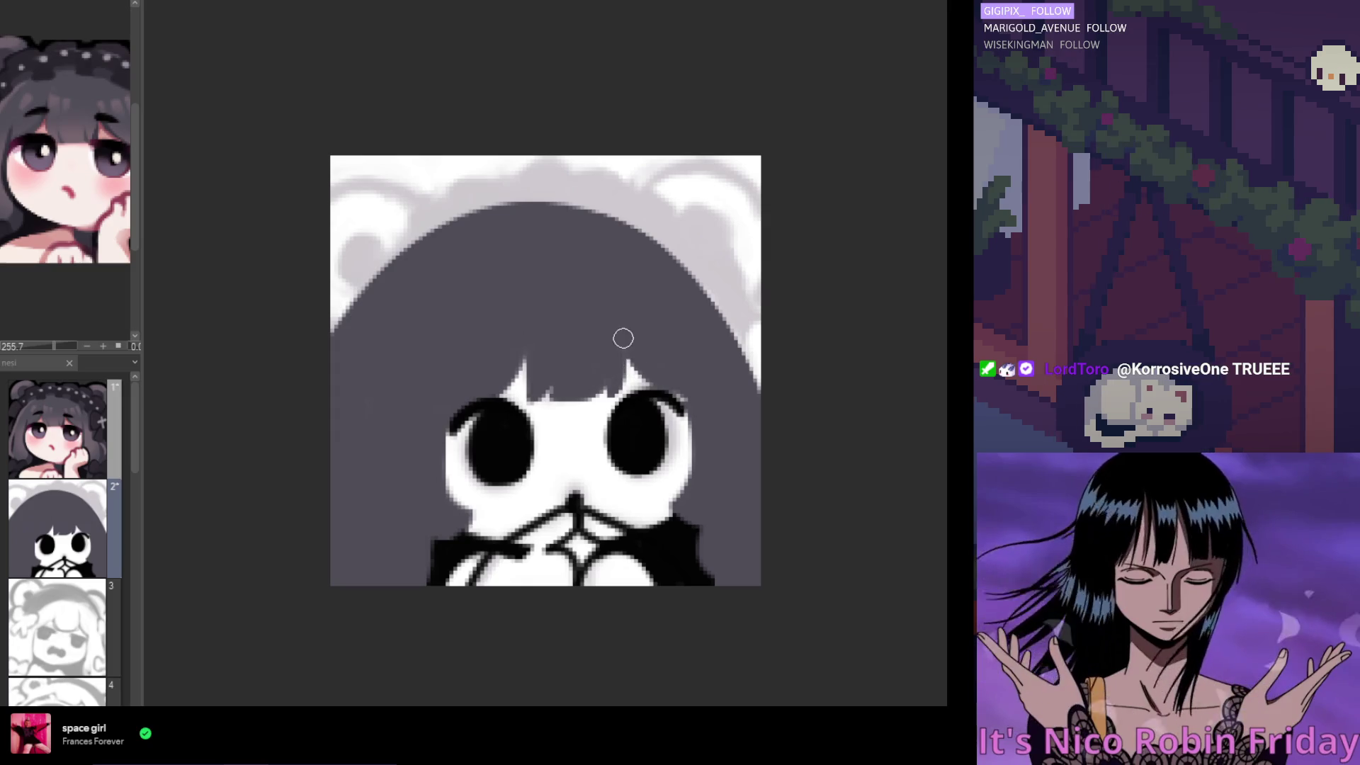
{"action": "left_click_drag", "start_coordinate": [624, 340], "coordinate": [628, 374]}
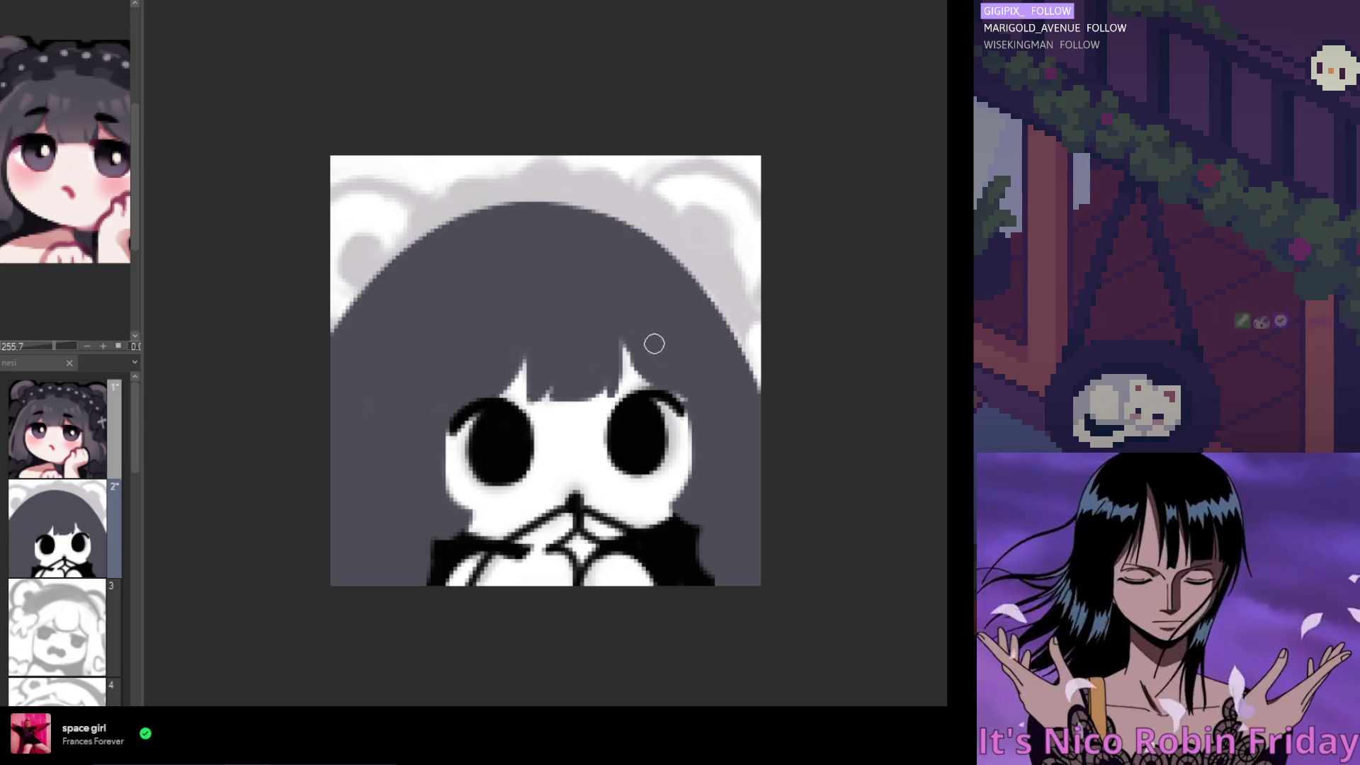
{"action": "scroll", "coordinate": [687, 342], "scroll_direction": "down", "scroll_amount": 2}
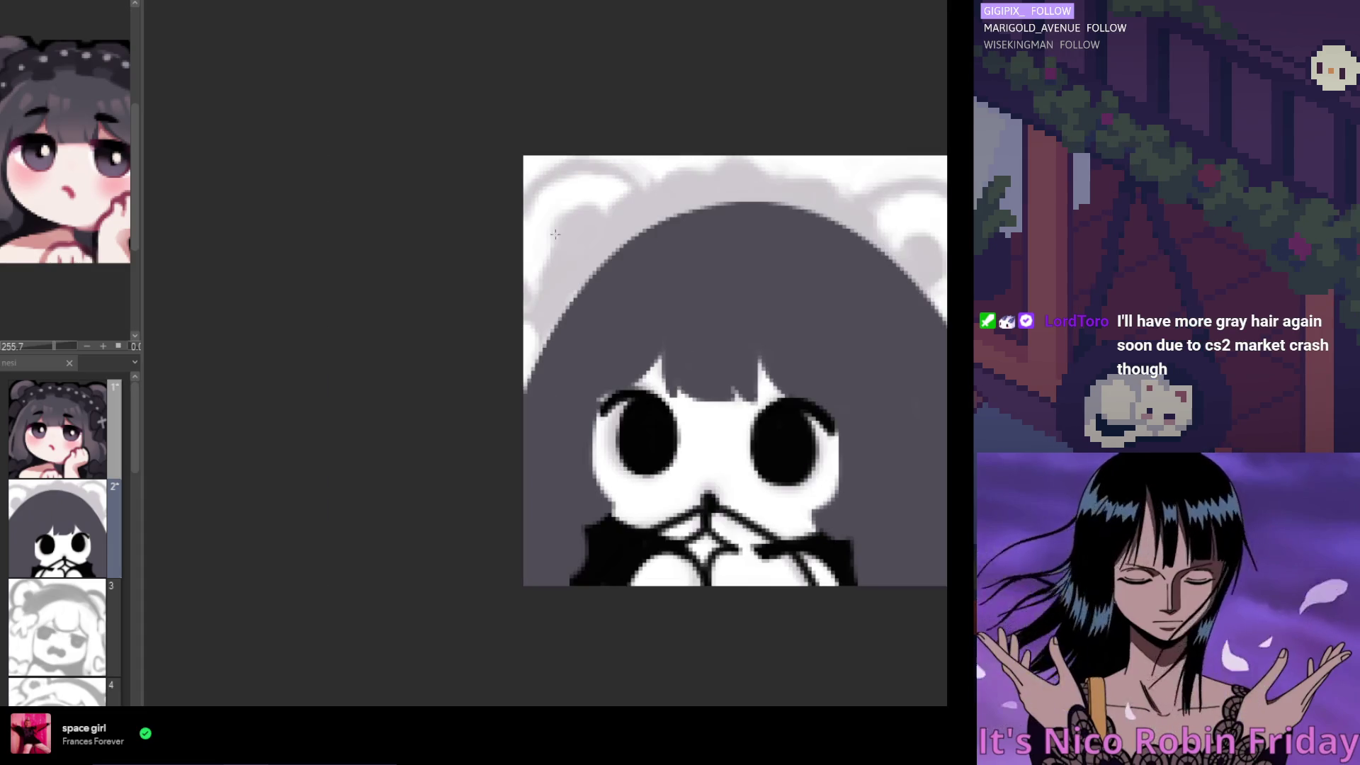
{"action": "scroll", "coordinate": [525, 352], "scroll_direction": "up", "scroll_amount": 2}
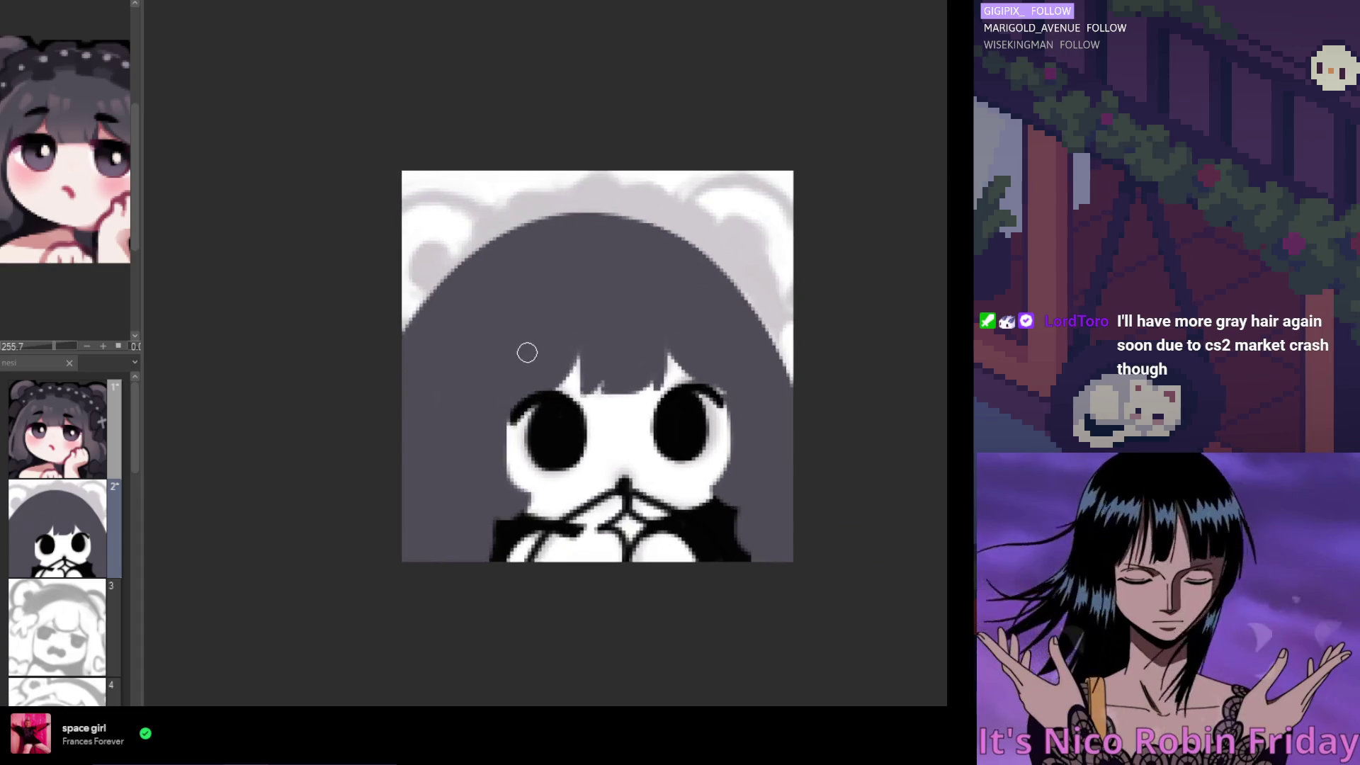
{"action": "scroll", "coordinate": [607, 368], "scroll_direction": "left", "scroll_amount": 2}
{"action": "scroll", "coordinate": [551, 390], "scroll_direction": "down", "scroll_amount": 2}
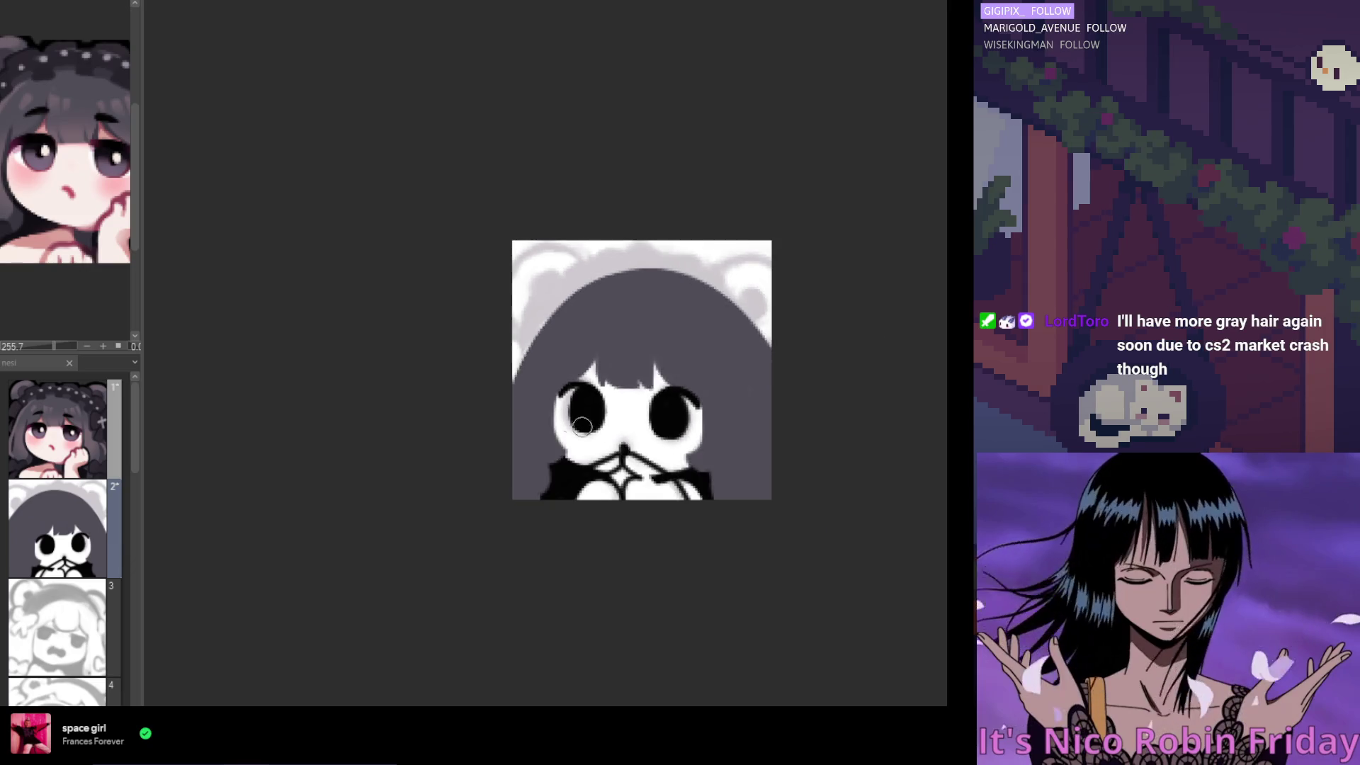
{"action": "scroll", "coordinate": [684, 496], "scroll_direction": "down", "scroll_amount": 2}
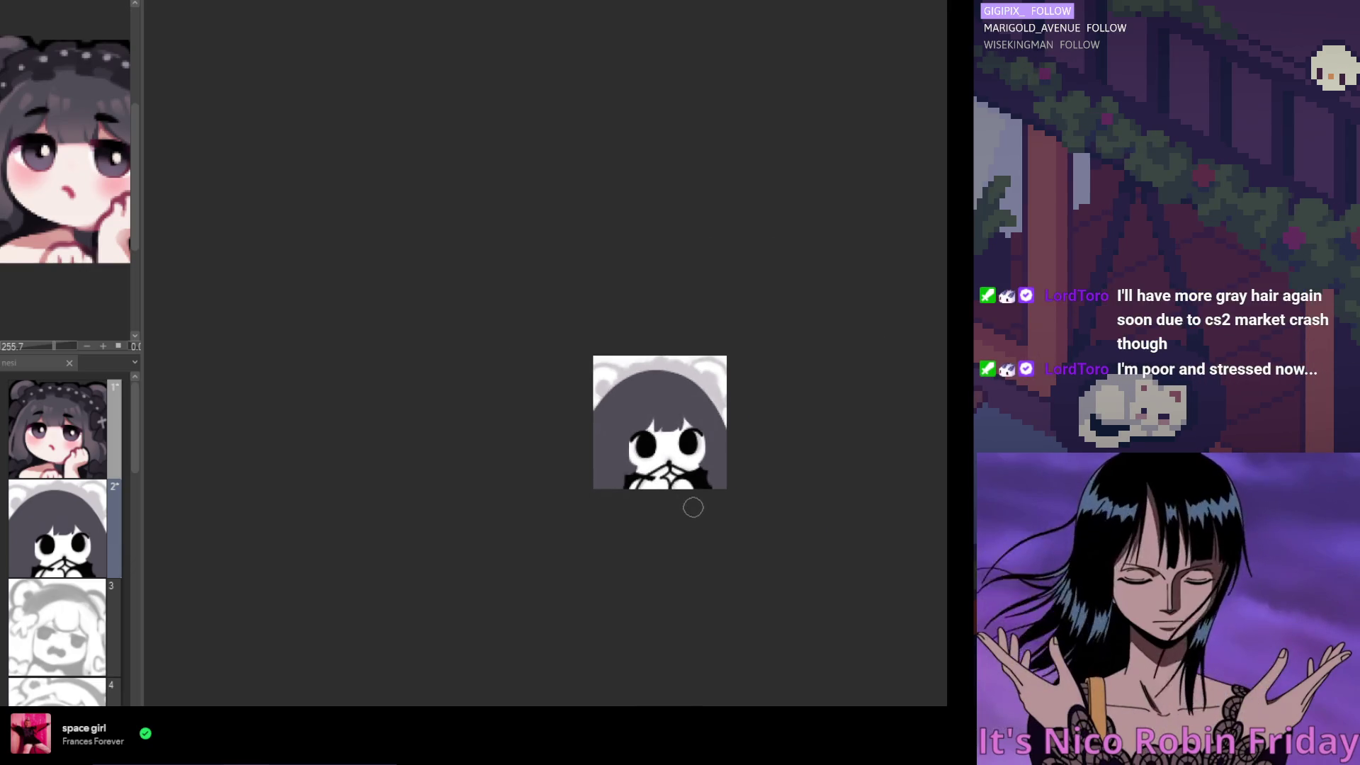
{"action": "scroll", "coordinate": [690, 500], "scroll_direction": "up", "scroll_amount": 2}
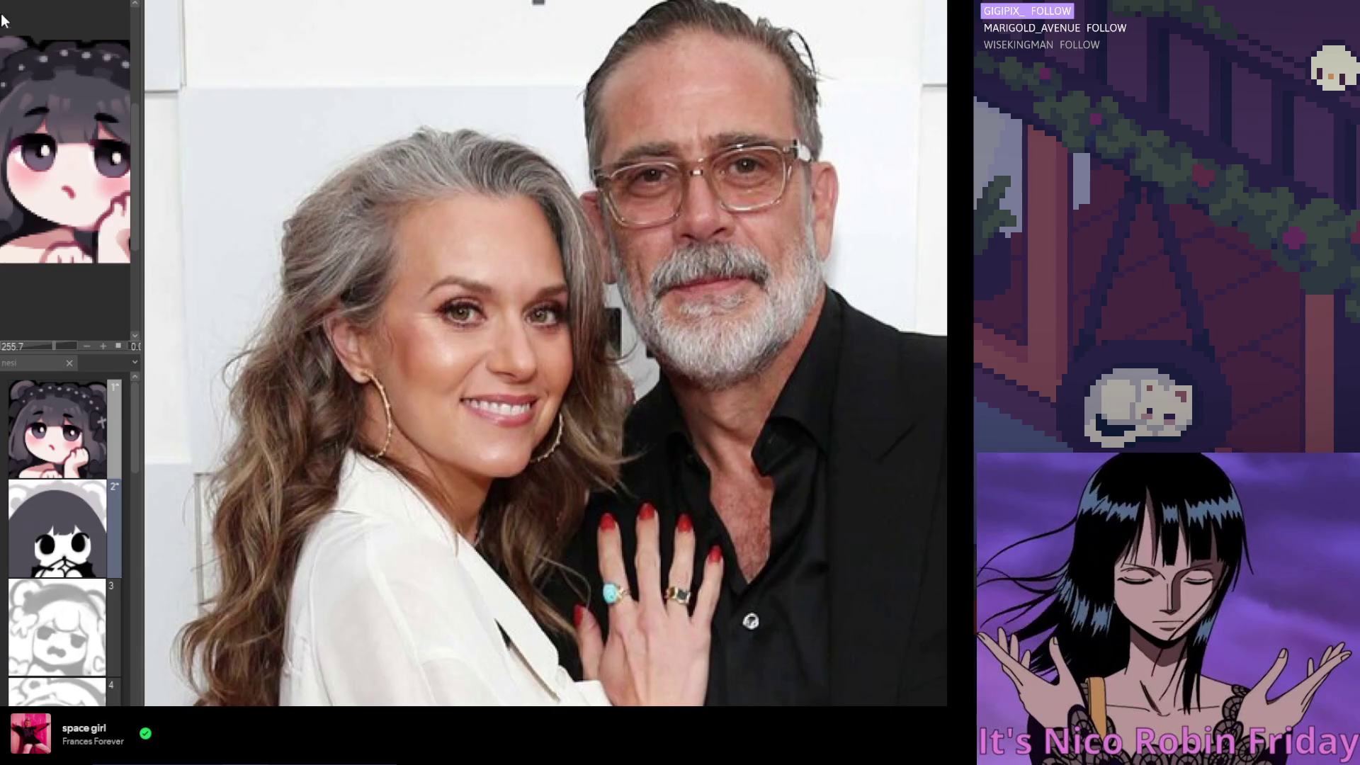
Flip between the two couple photos, including the grey-haired couple, then close the viewer
{"action": "key", "text": "ctrl+Tab"}
{"action": "scroll", "coordinate": [547, 407], "scroll_direction": "up", "scroll_amount": 5}
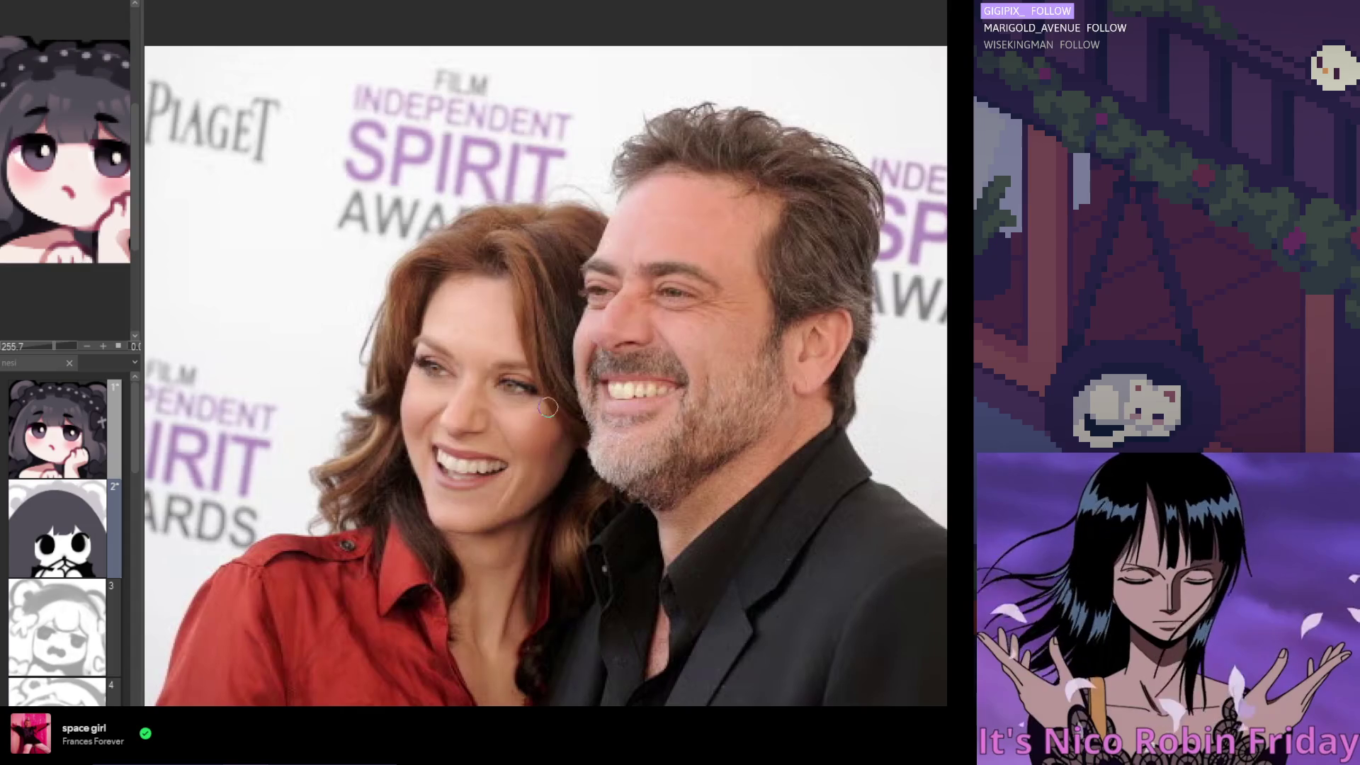
{"action": "key", "text": "ctrl+Tab"}
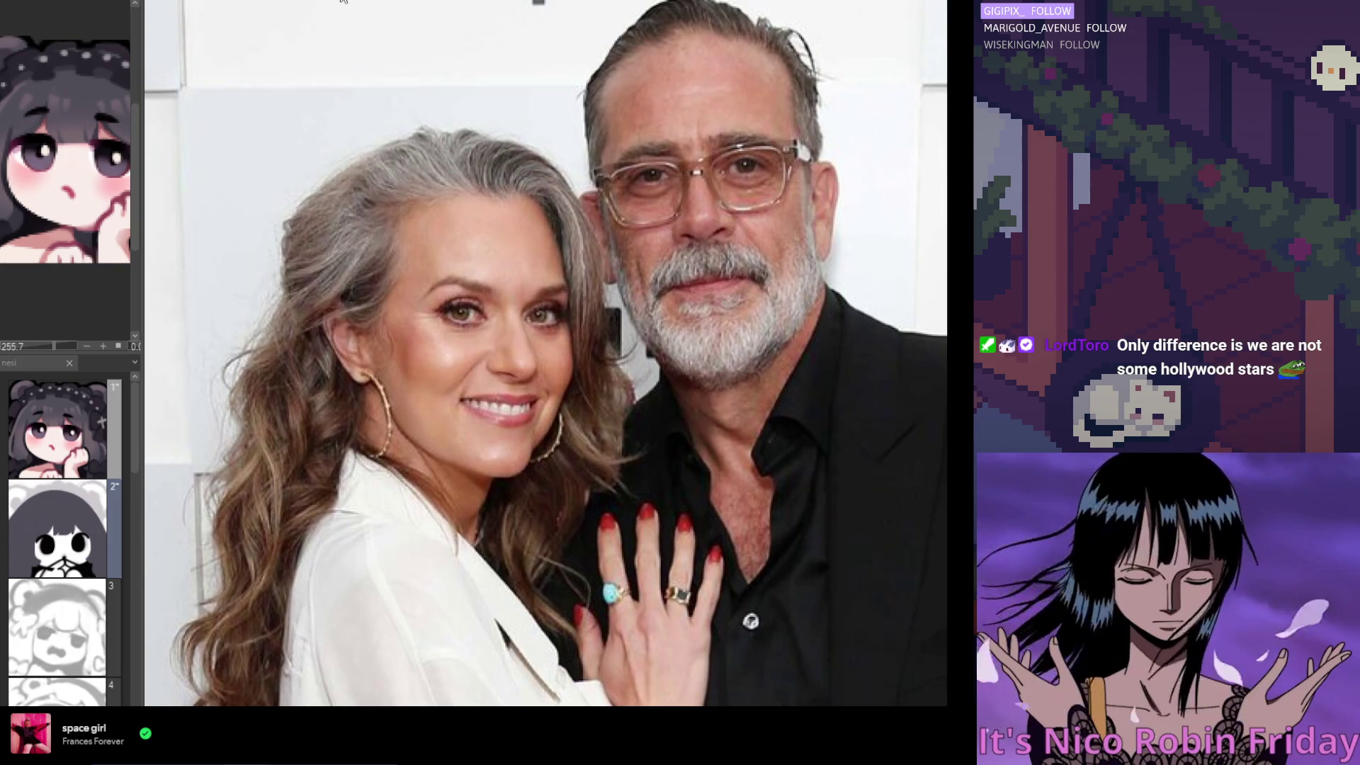
{"action": "left_click", "coordinate": [342, 2]}
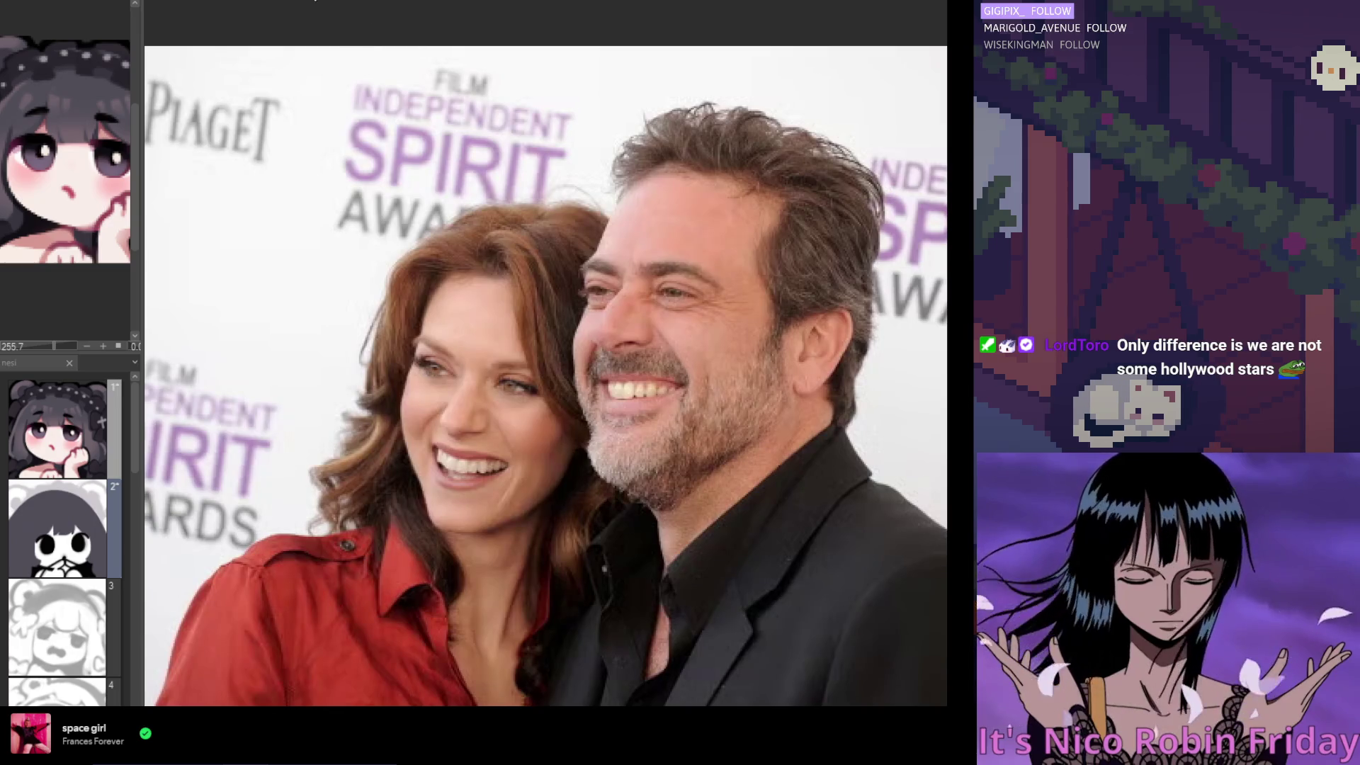
{"action": "left_click", "coordinate": [538, 2]}
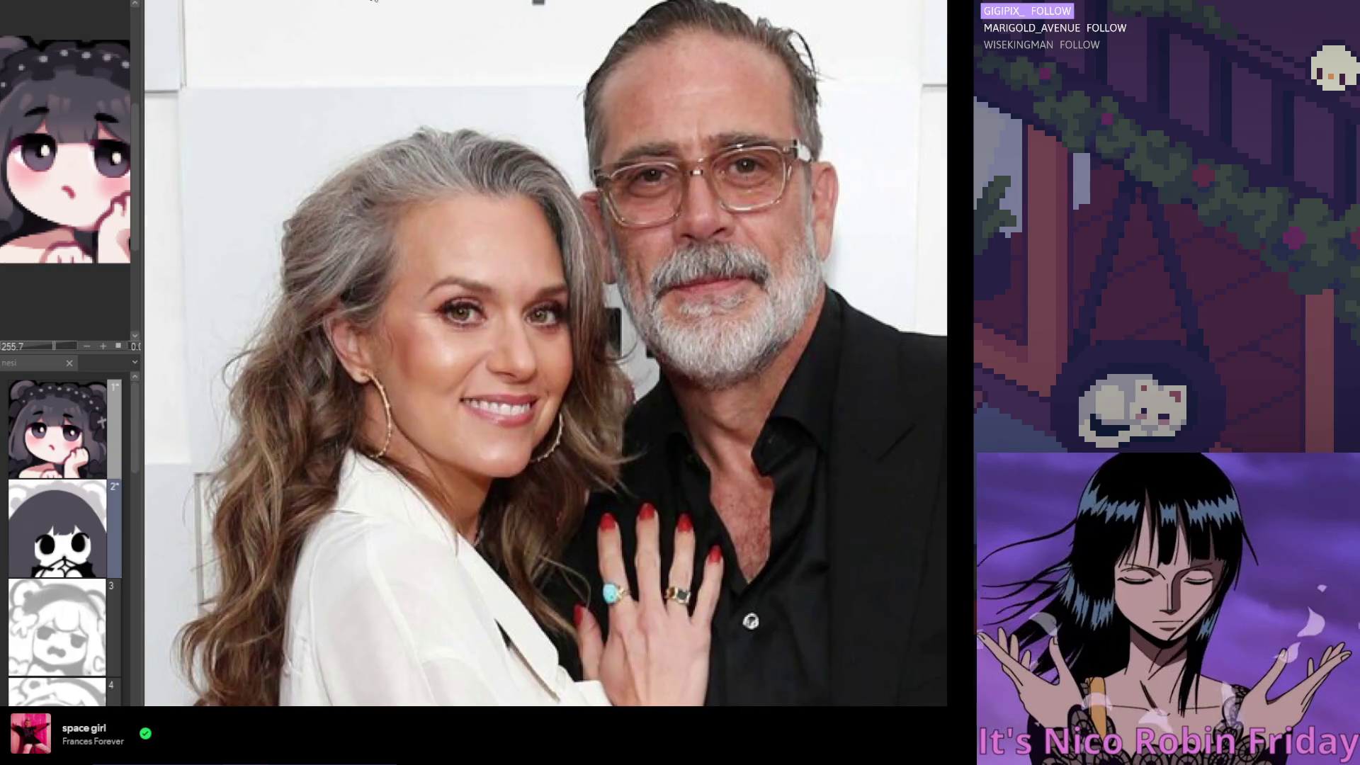
{"action": "left_click", "coordinate": [716, 47]}
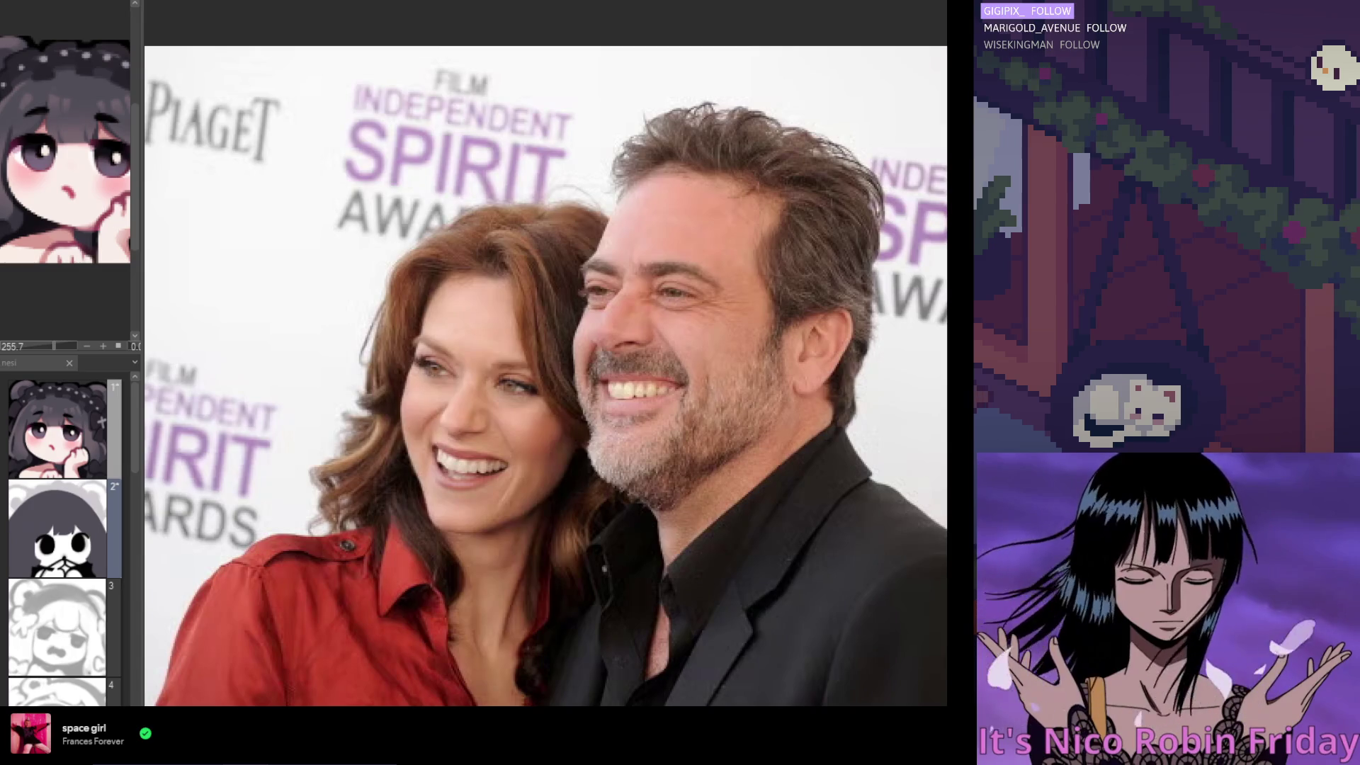
{"action": "key", "text": "Right"}
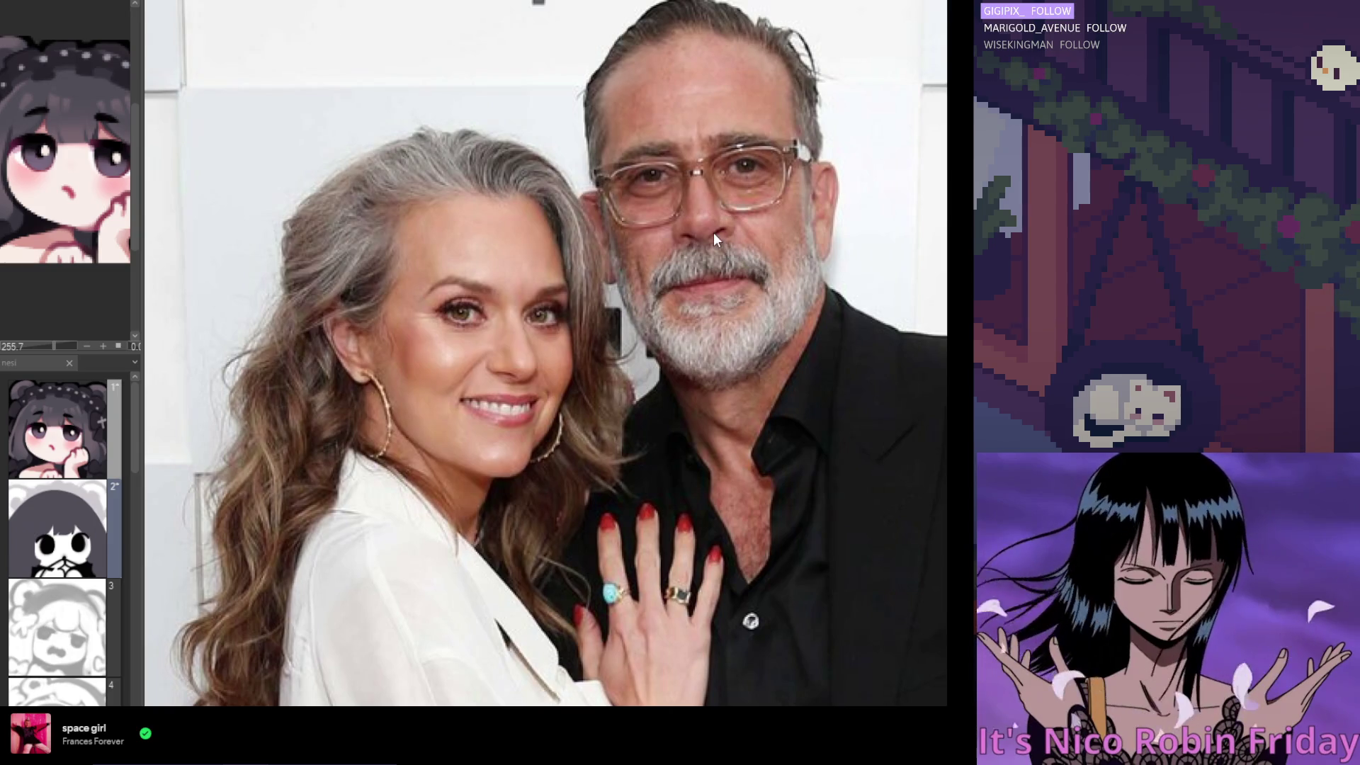
{"action": "key", "text": "Escape"}
{"action": "scroll", "coordinate": [690, 489], "scroll_direction": "up", "scroll_amount": 2}
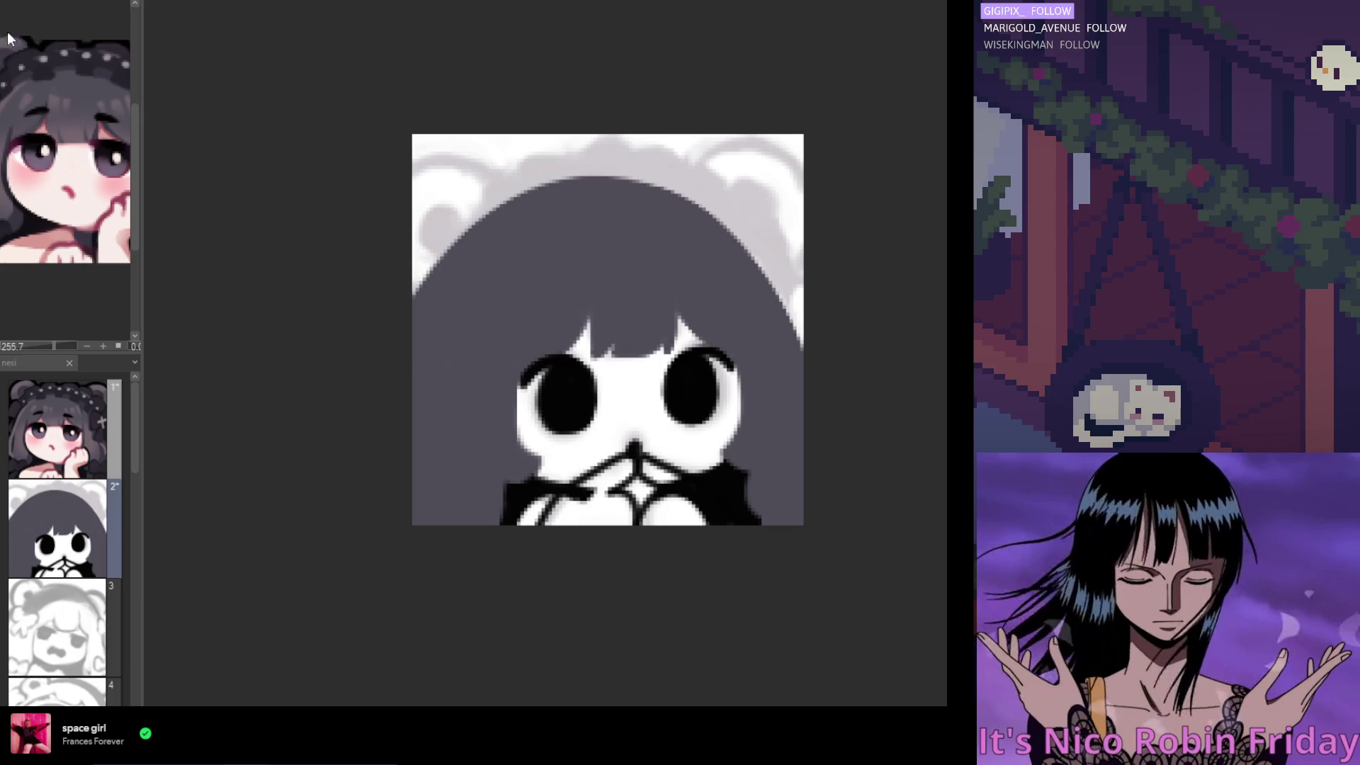
Nudge the layer 2 drawing up and down with the arrow keys to test its position
{"action": "key", "text": "Up"}
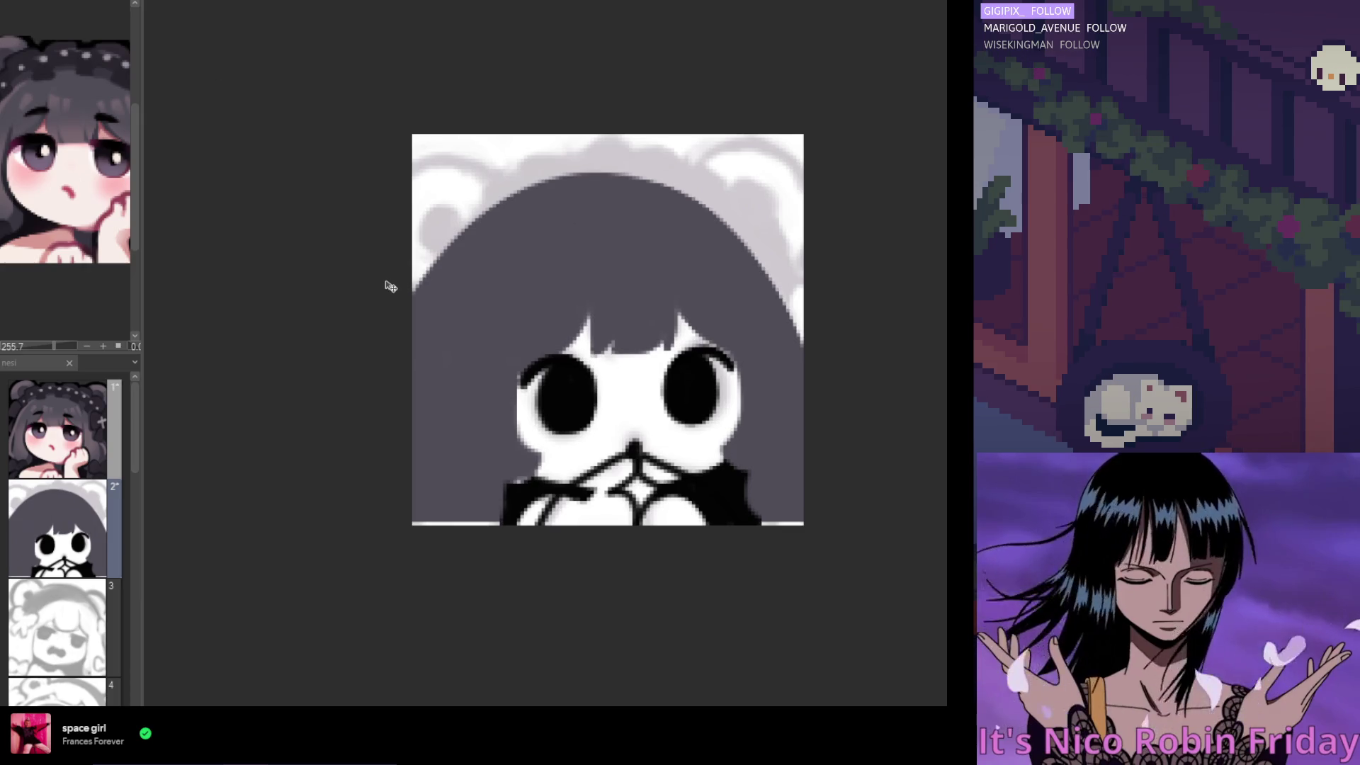
{"action": "key", "text": "Down"}
{"action": "key", "text": "Up"}
{"action": "key", "text": "Up"}
{"action": "key", "text": "Up"}
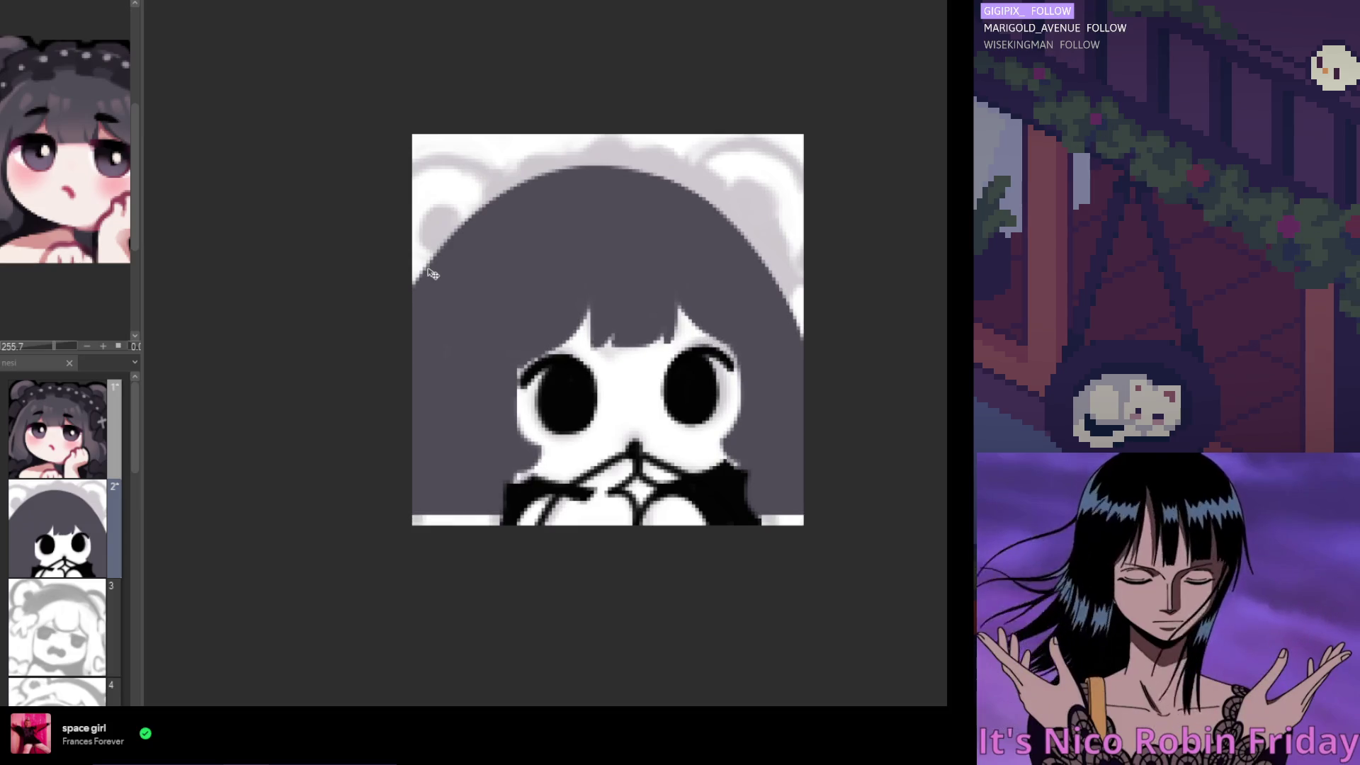
{"action": "key", "text": "Down"}
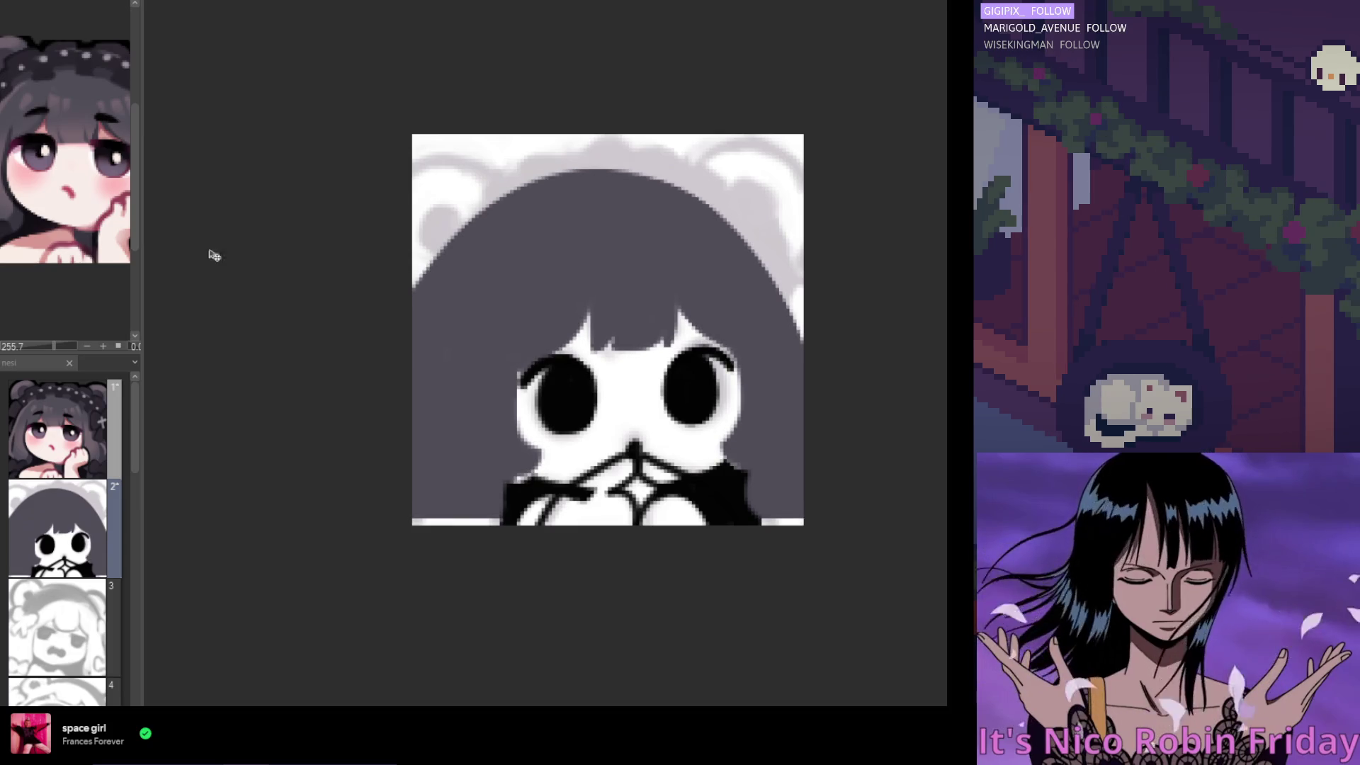
Lasso the lower face and hands, scale them slightly down, deselect, and undo the white streak
{"action": "key", "text": "m"}
{"action": "mouse_move", "coordinate": [839, 382]}
{"action": "left_mouse_down"}
{"action": "mouse_move", "coordinate": [652, 410]}
{"action": "mouse_move", "coordinate": [662, 633]}
{"action": "left_mouse_up"}
{"action": "left_click", "coordinate": [679, 549]}
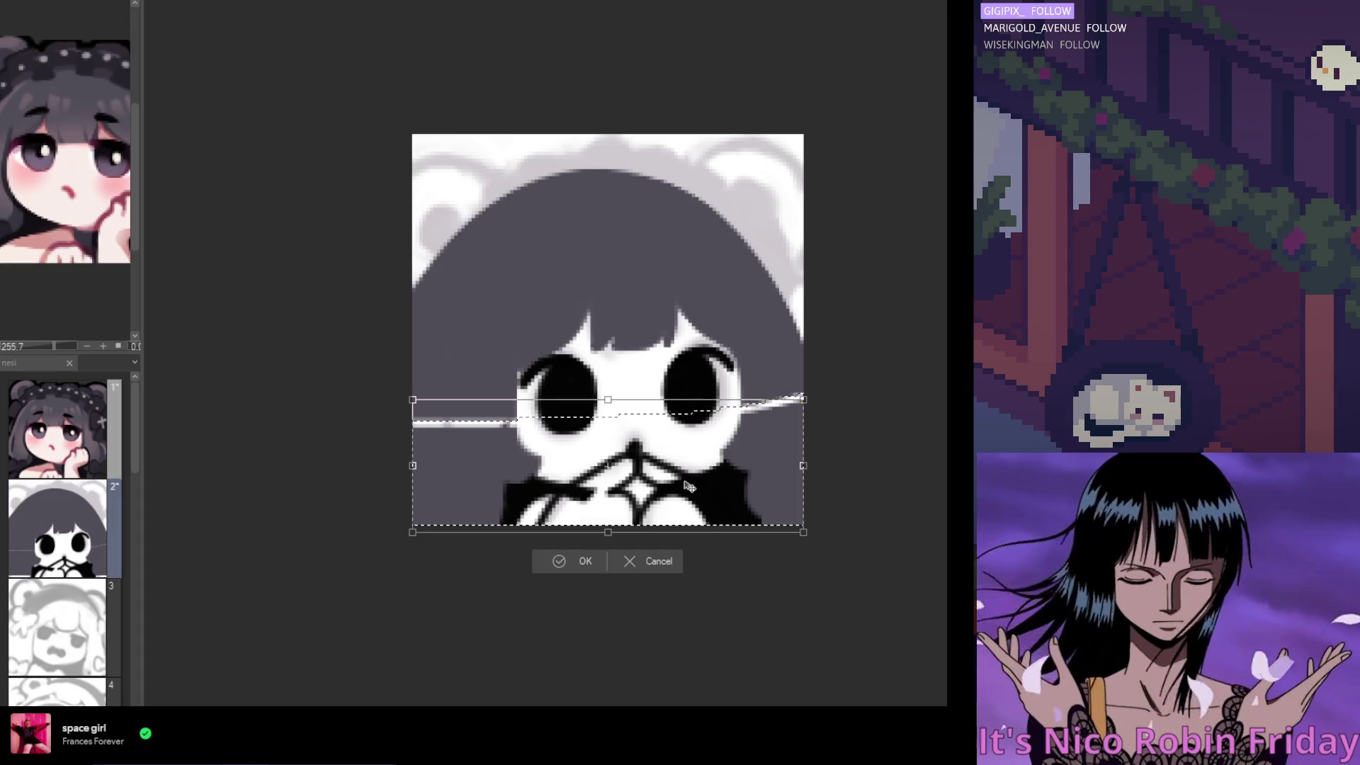
{"action": "left_click", "coordinate": [556, 571]}
{"action": "key", "text": "ctrl+d"}
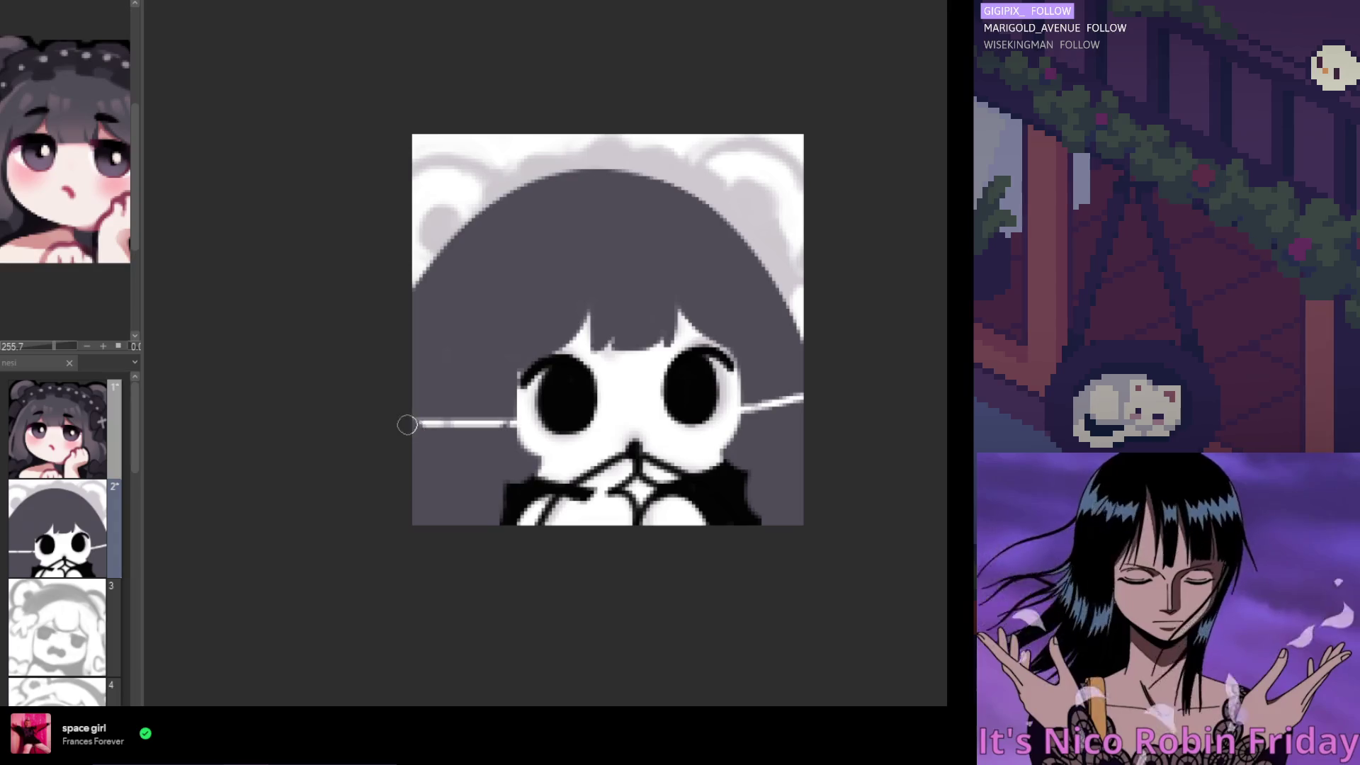
{"action": "key", "text": "ctrl+z"}
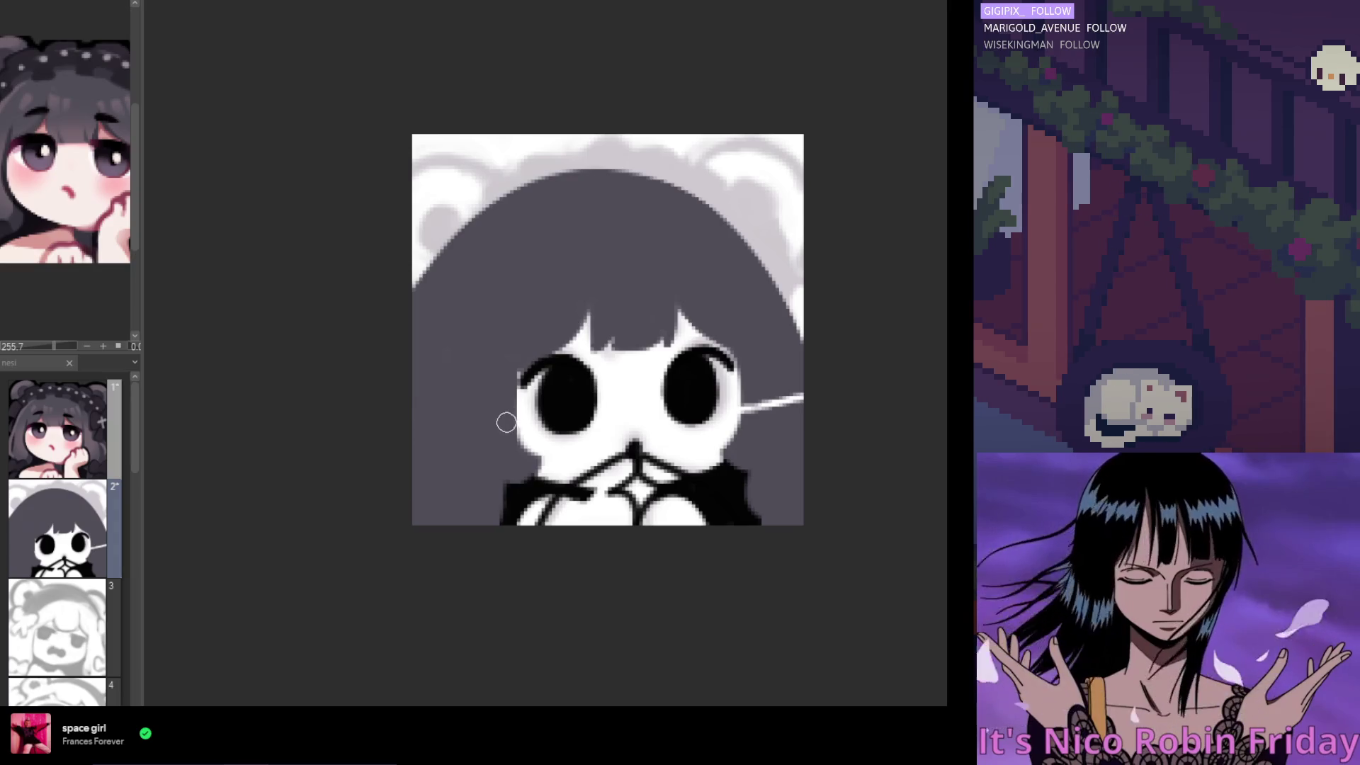
Paint over the white streak right of the face and toggle the drawing layer to check
{"action": "left_click_drag", "start_coordinate": [740, 407], "coordinate": [784, 400]}
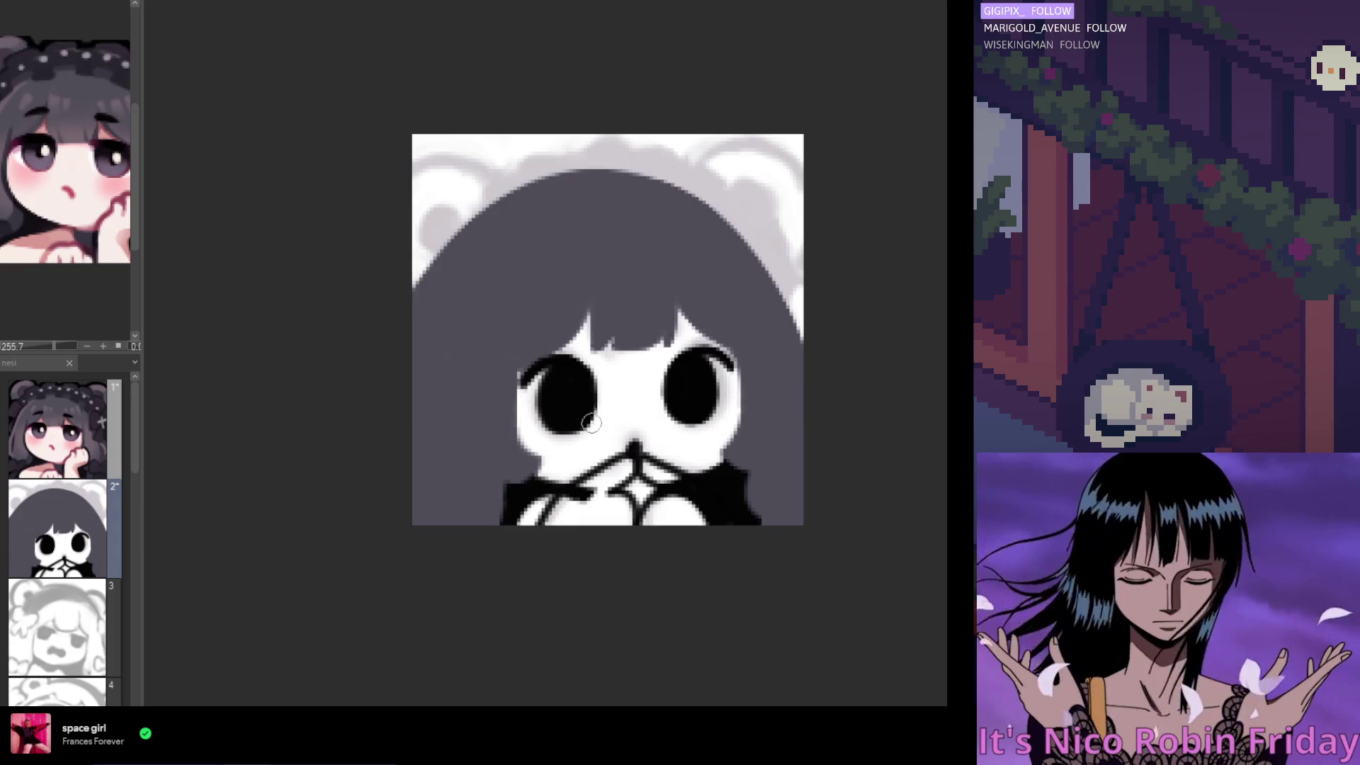
{"action": "scroll", "coordinate": [637, 397], "scroll_direction": "down", "scroll_amount": 1}
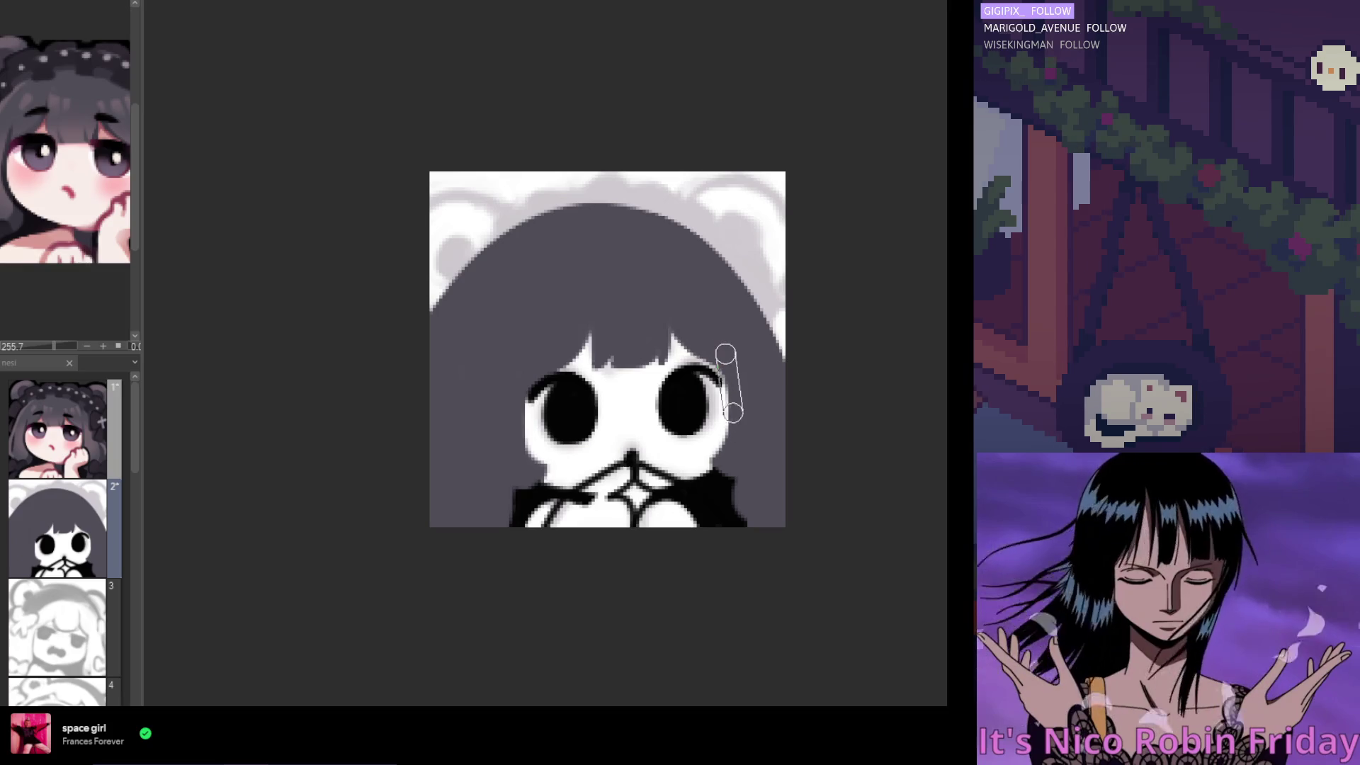
{"action": "scroll", "coordinate": [653, 497], "scroll_direction": "left", "scroll_amount": 2}
{"action": "scroll", "coordinate": [694, 461], "scroll_direction": "up", "scroll_amount": 1}
{"action": "scroll", "coordinate": [694, 460], "scroll_direction": "right", "scroll_amount": 2}
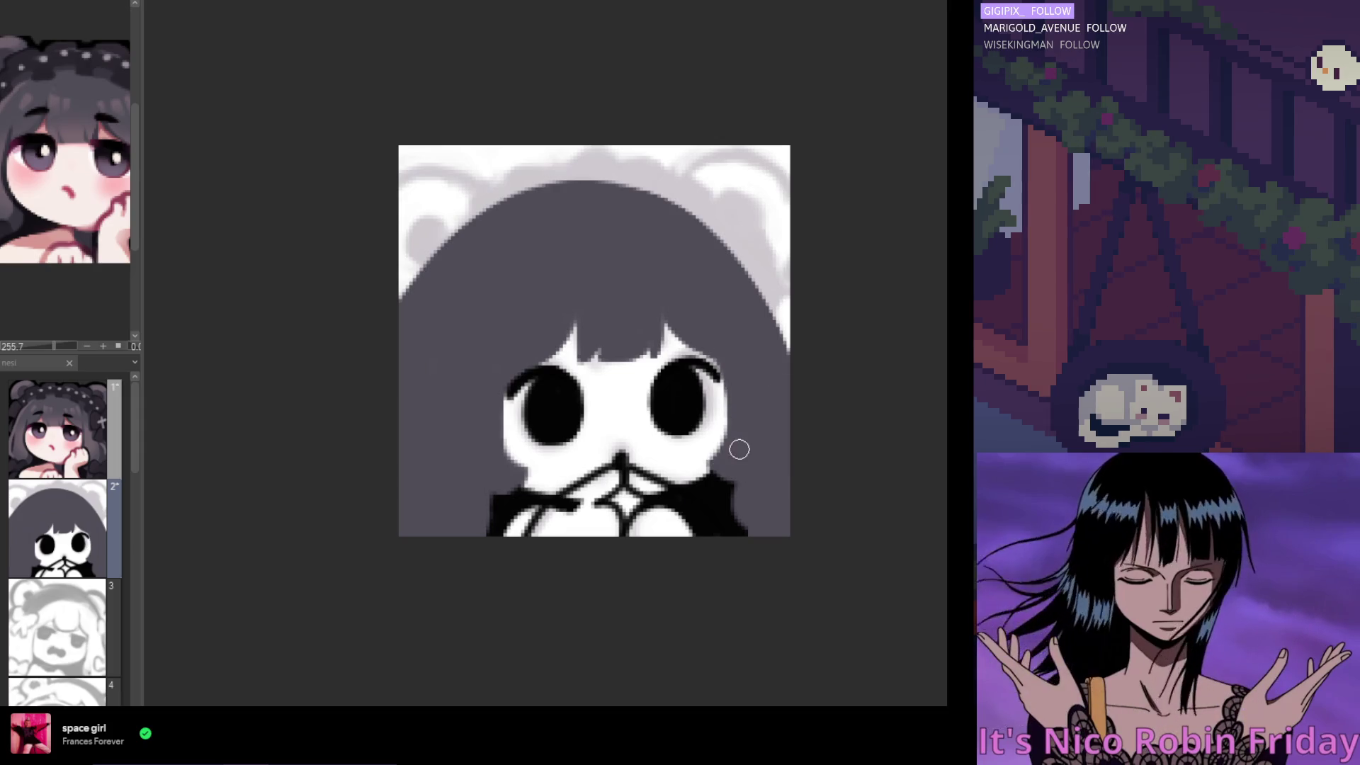
{"action": "scroll", "coordinate": [814, 514], "scroll_direction": "down", "scroll_amount": 2}
{"action": "key", "text": "ctrl+z"}
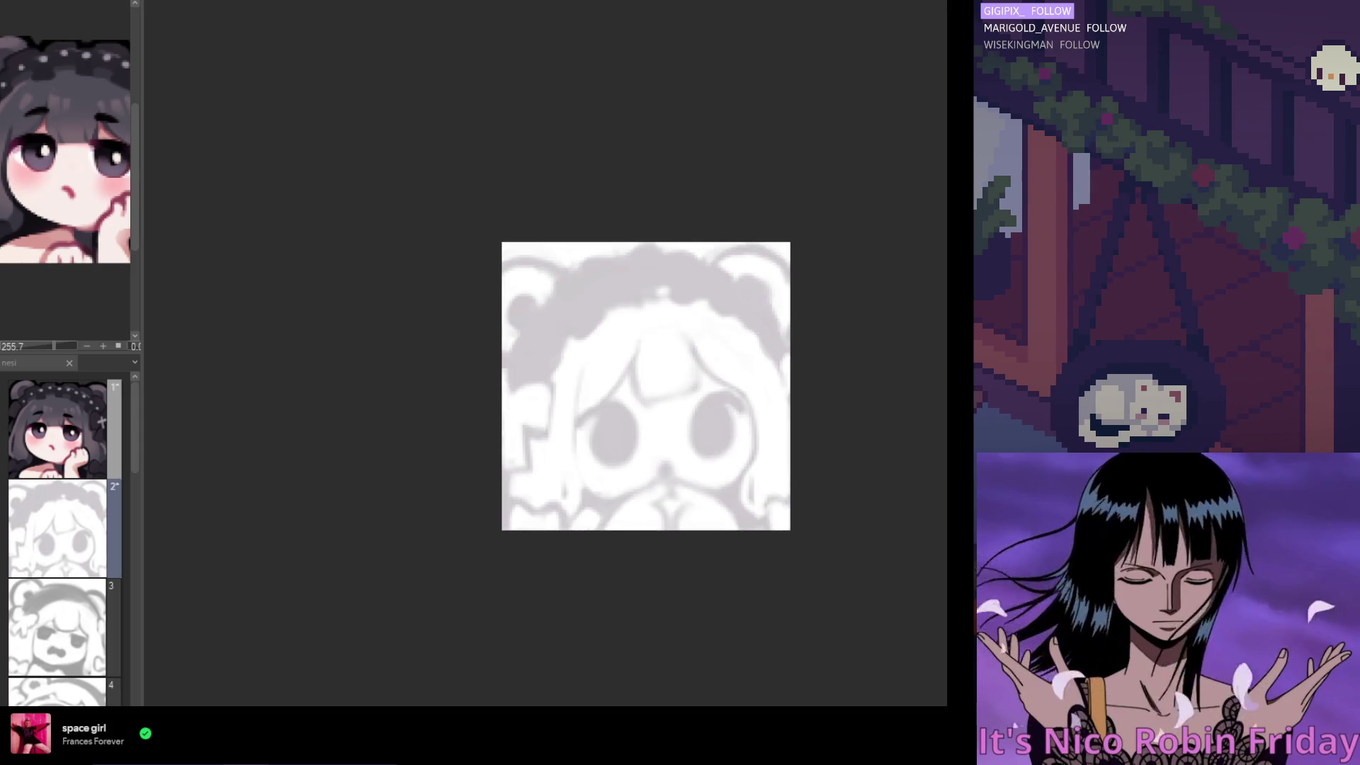
{"action": "key", "text": "ctrl+y"}
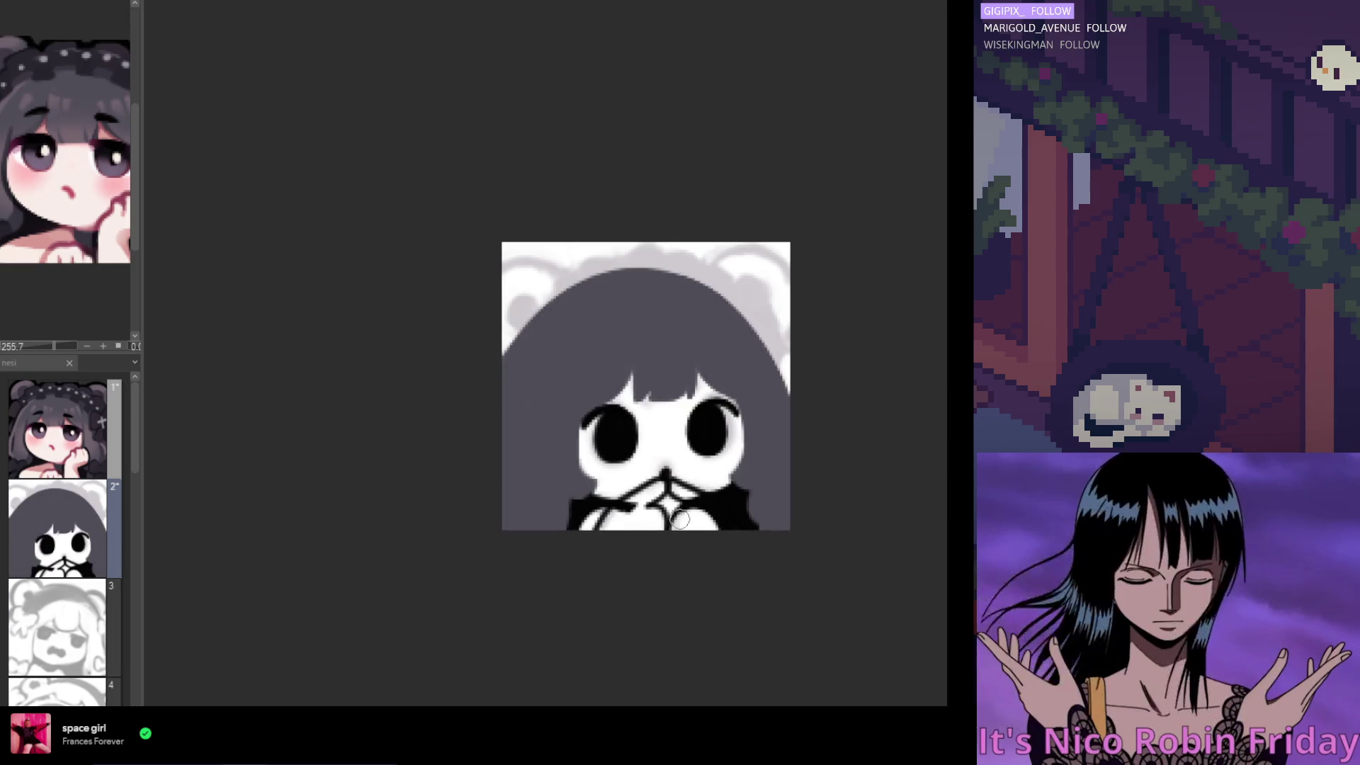
Dab a small red nose dot just above the clasped hands
{"action": "scroll", "coordinate": [717, 524], "scroll_direction": "up", "scroll_amount": 1}
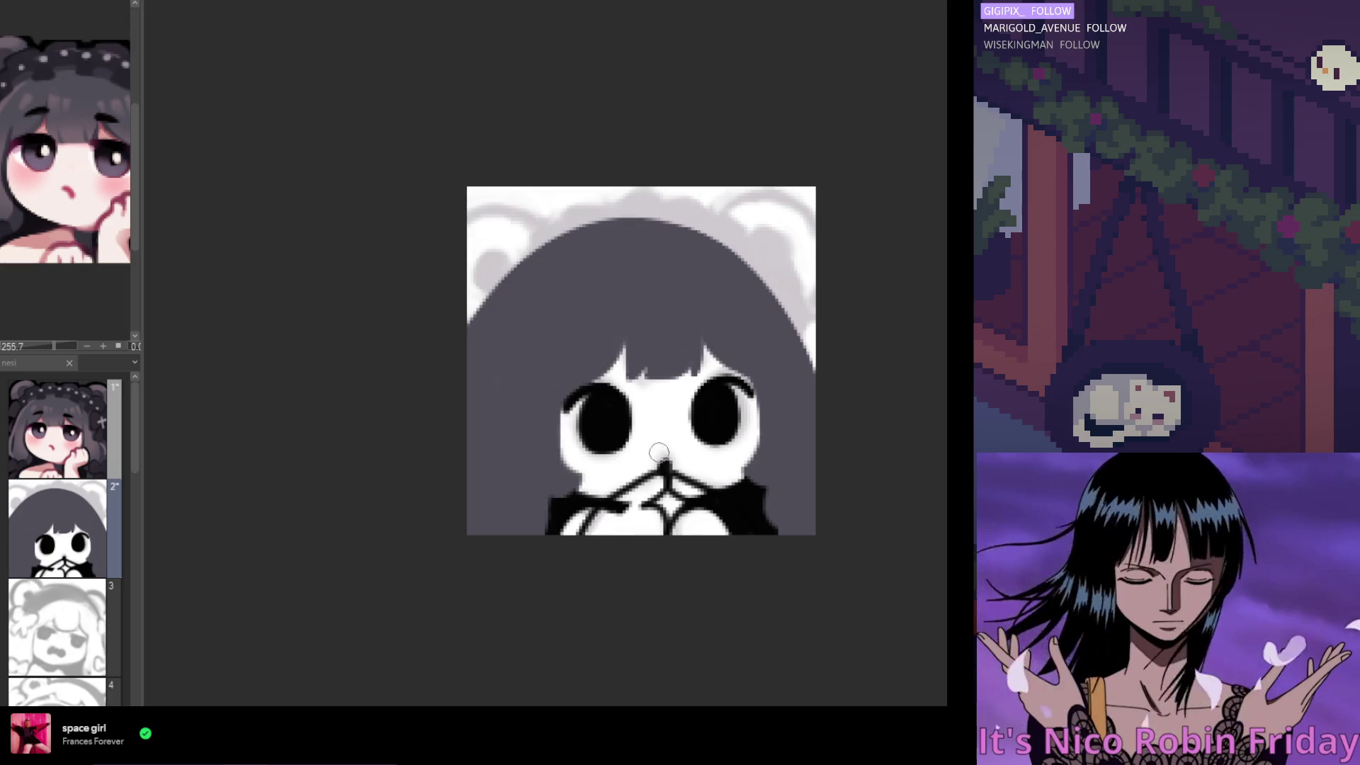
{"action": "left_click_drag", "start_coordinate": [659, 458], "coordinate": [666, 465]}
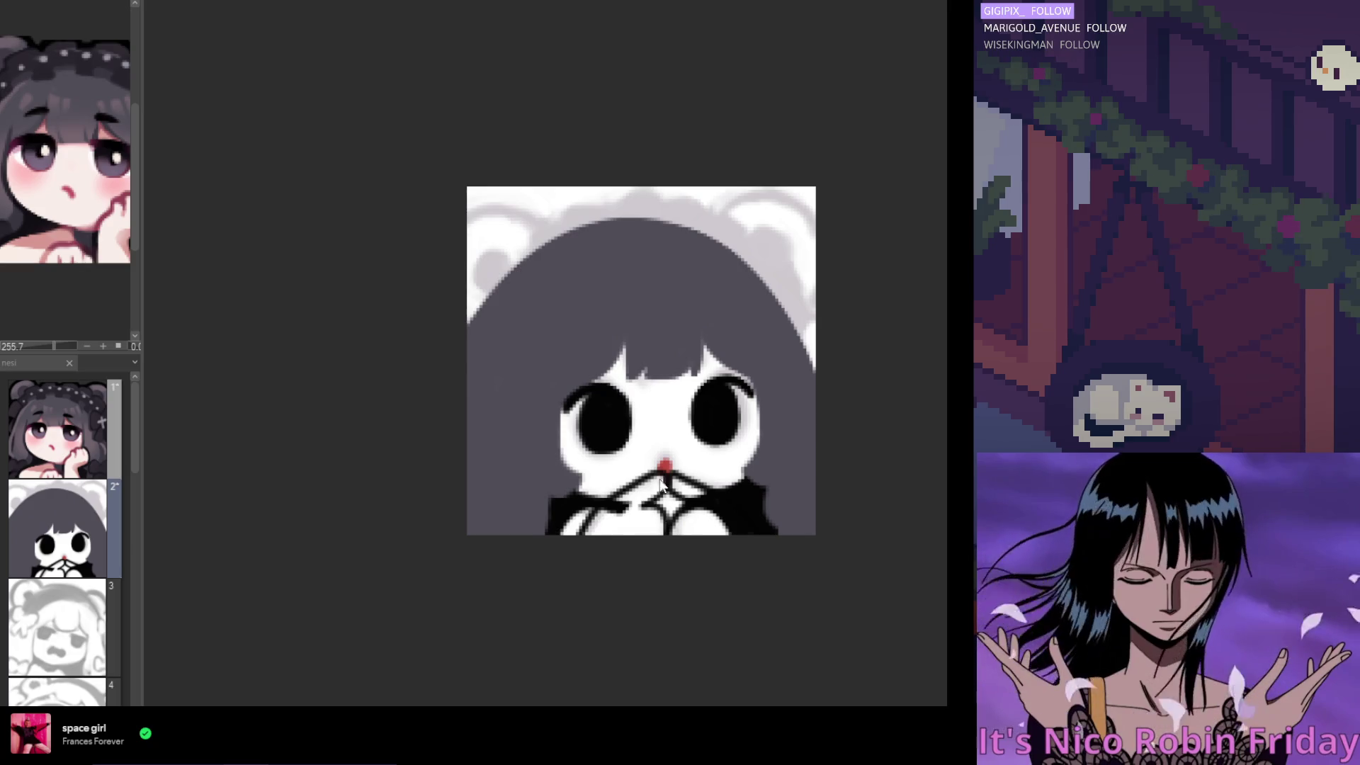
{"action": "scroll", "coordinate": [664, 494], "scroll_direction": "down", "scroll_amount": 4}
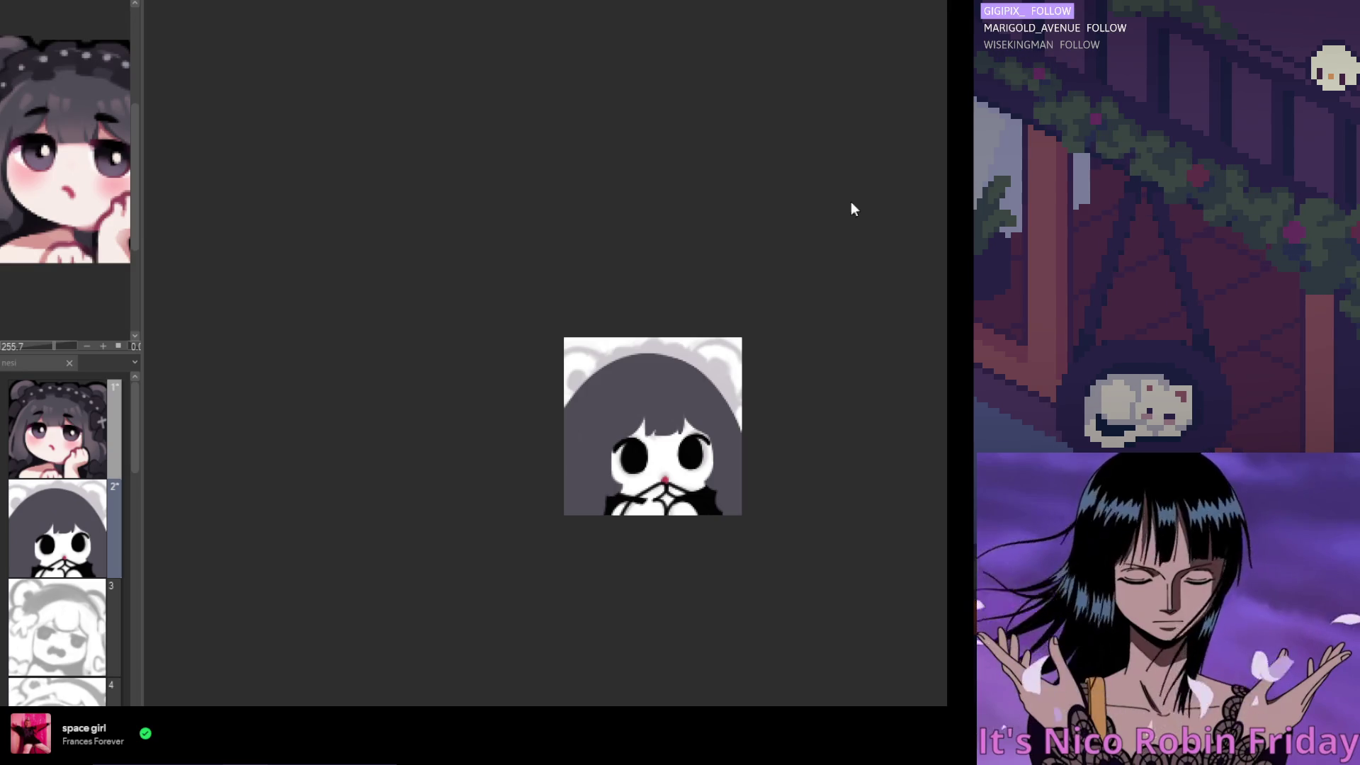
{"action": "scroll", "coordinate": [669, 487], "scroll_direction": "up", "scroll_amount": 4}
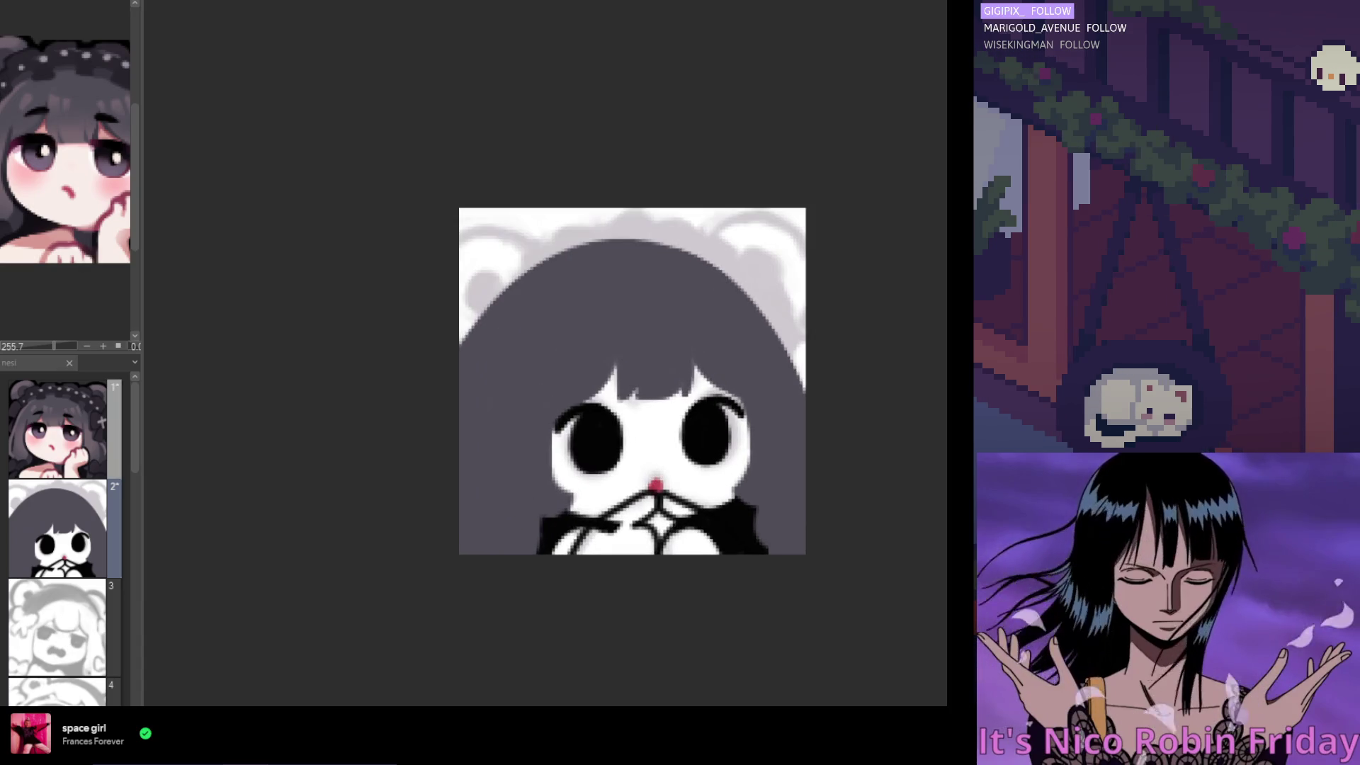
Lighten the drawing layer and return to layer 2
{"action": "key", "text": "ctrl+z"}
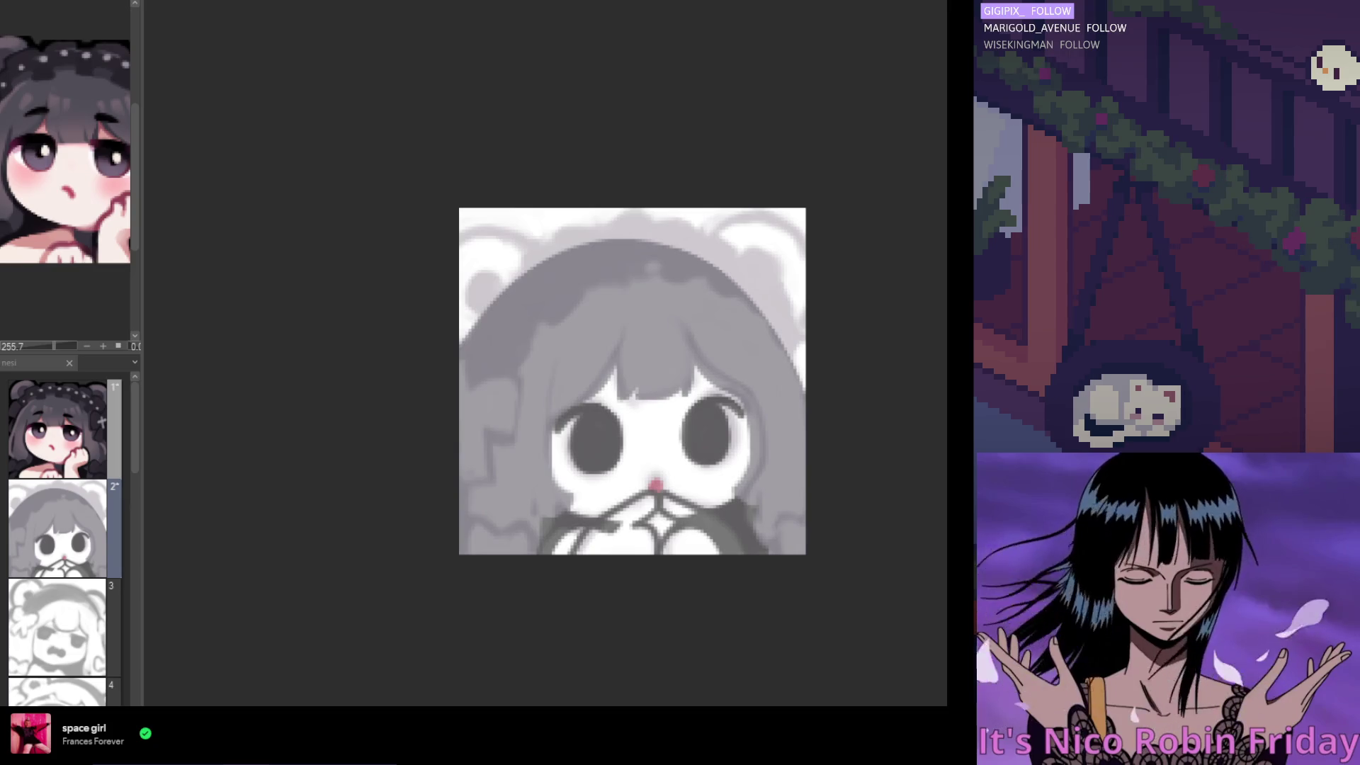
{"action": "key", "text": "alt+bracketright"}
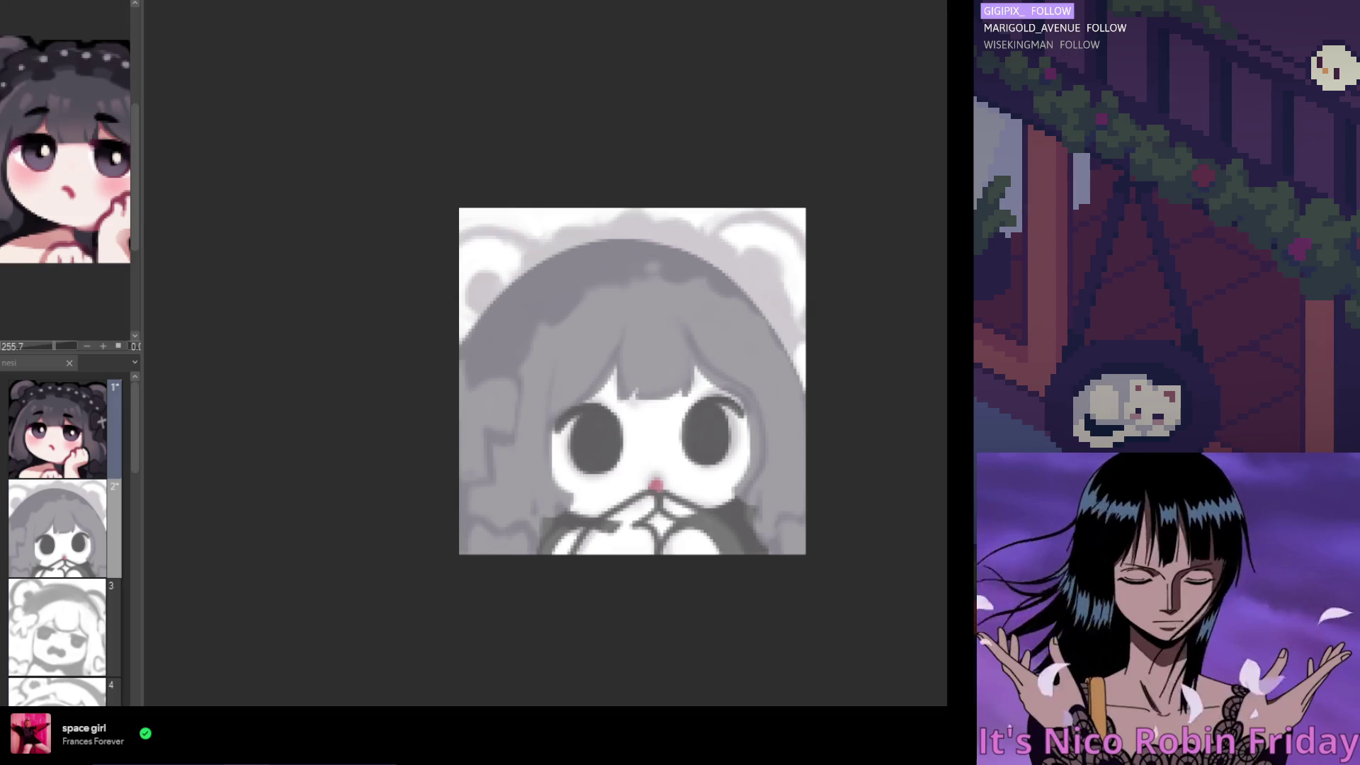
{"action": "key", "text": "alt+bracketleft"}
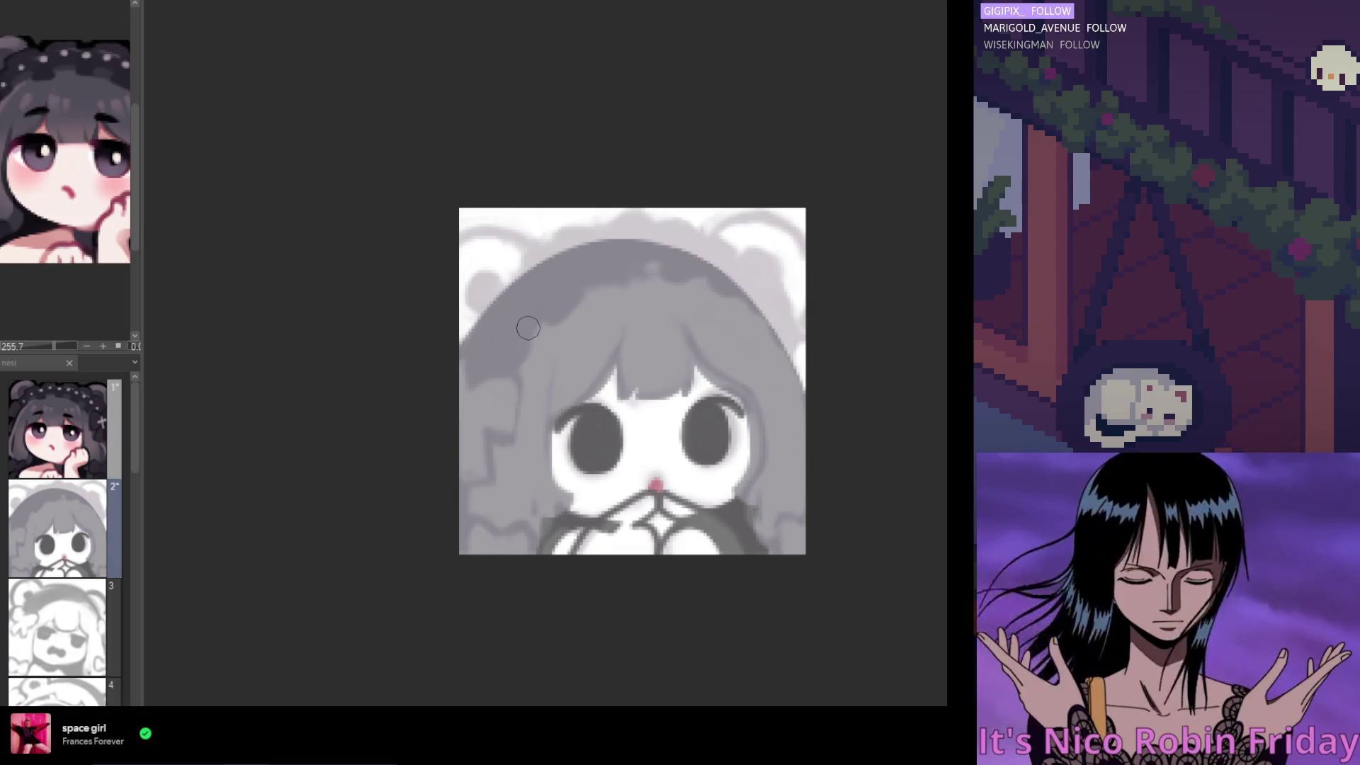
Paint a dark S-shaped curl on the upper-left hair as the start of a bow
{"action": "left_click", "coordinate": [539, 315]}
{"action": "left_click_drag", "start_coordinate": [540, 313], "coordinate": [514, 367]}
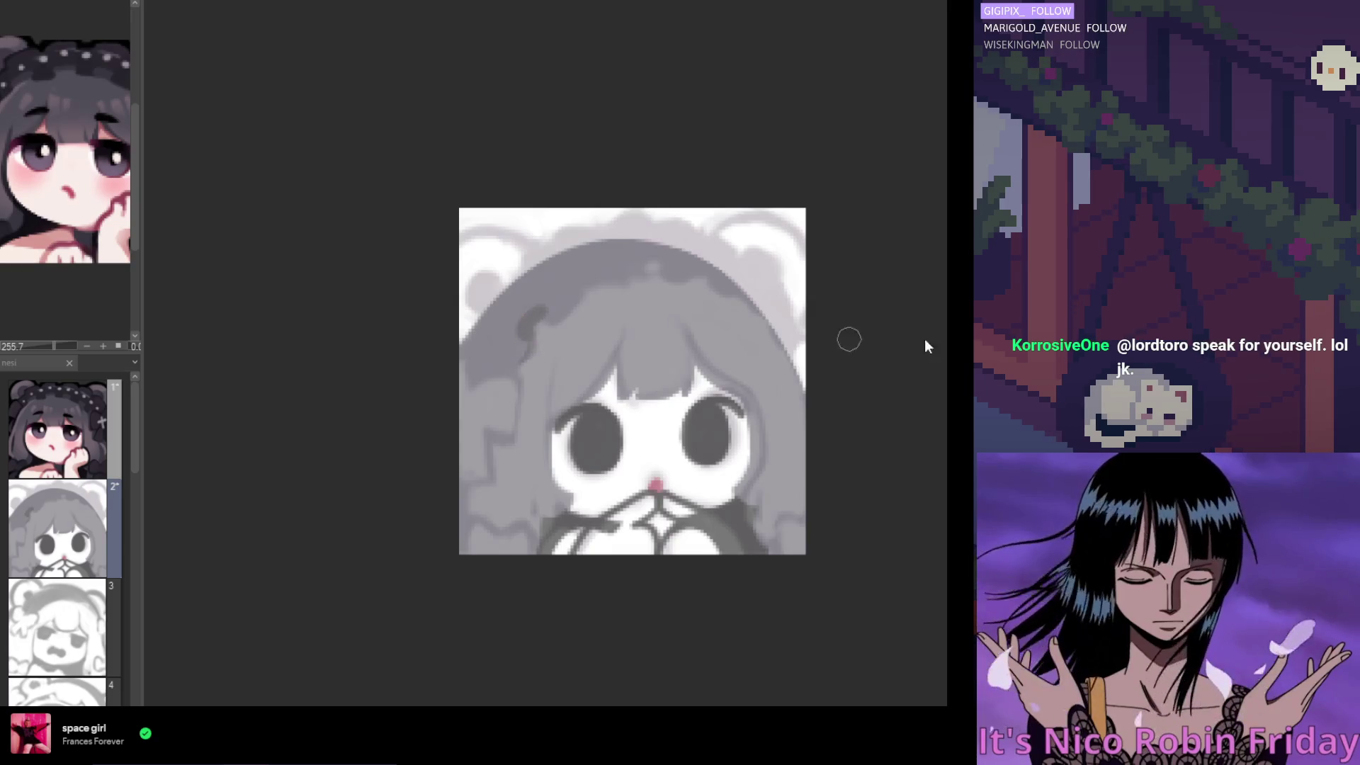
{"action": "key", "text": "ctrl+y"}
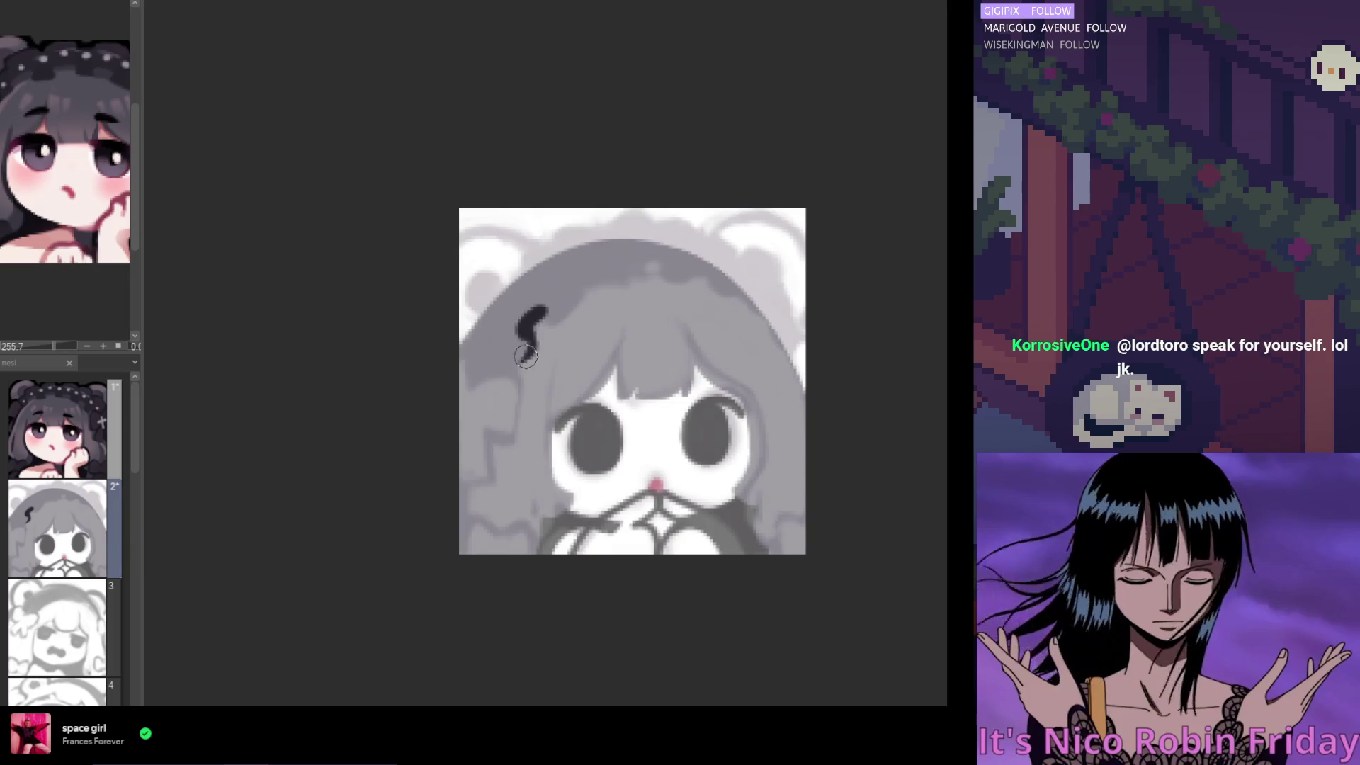
{"action": "left_click_drag", "start_coordinate": [527, 336], "coordinate": [498, 369]}
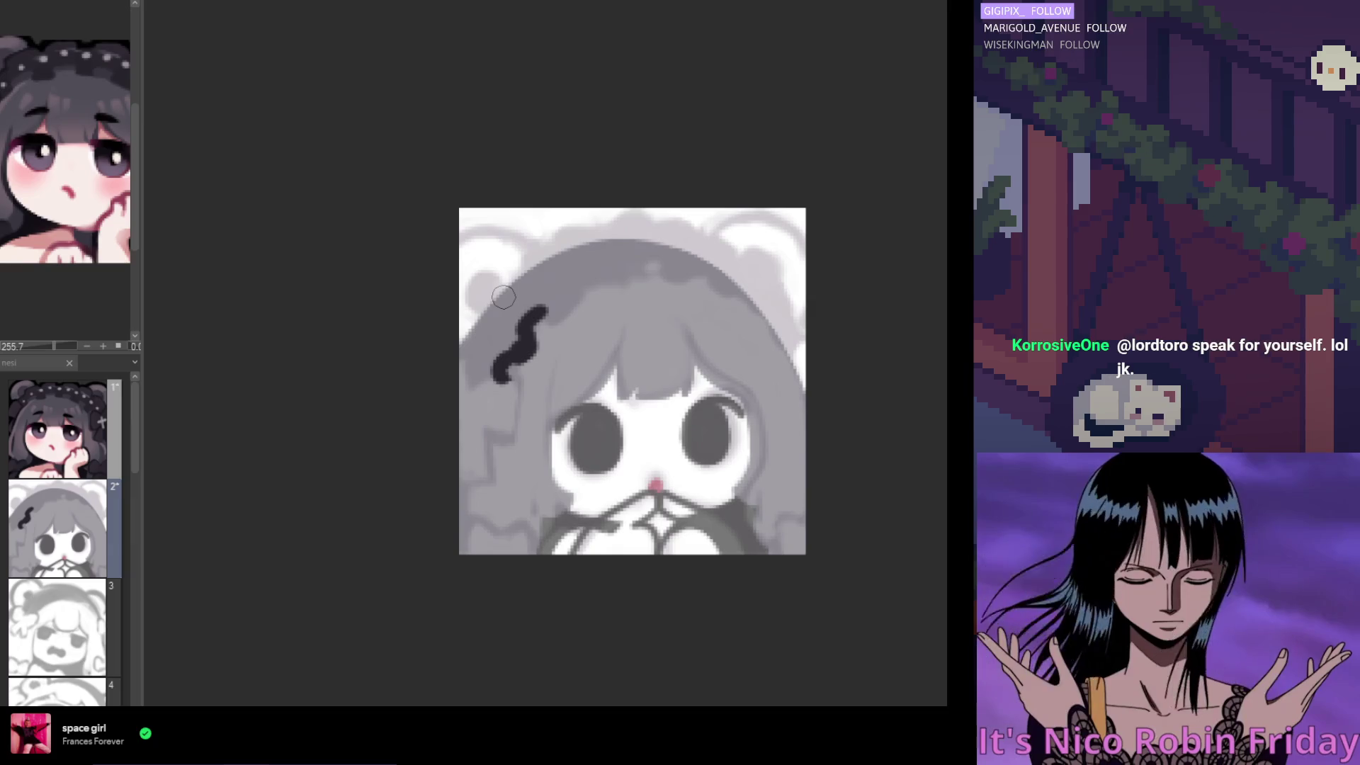
{"action": "key", "text": "alt+bracketright"}
{"action": "scroll", "coordinate": [31, 157], "scroll_direction": "down", "scroll_amount": 2}
{"action": "scroll", "coordinate": [90, 138], "scroll_direction": "up", "scroll_amount": 5}
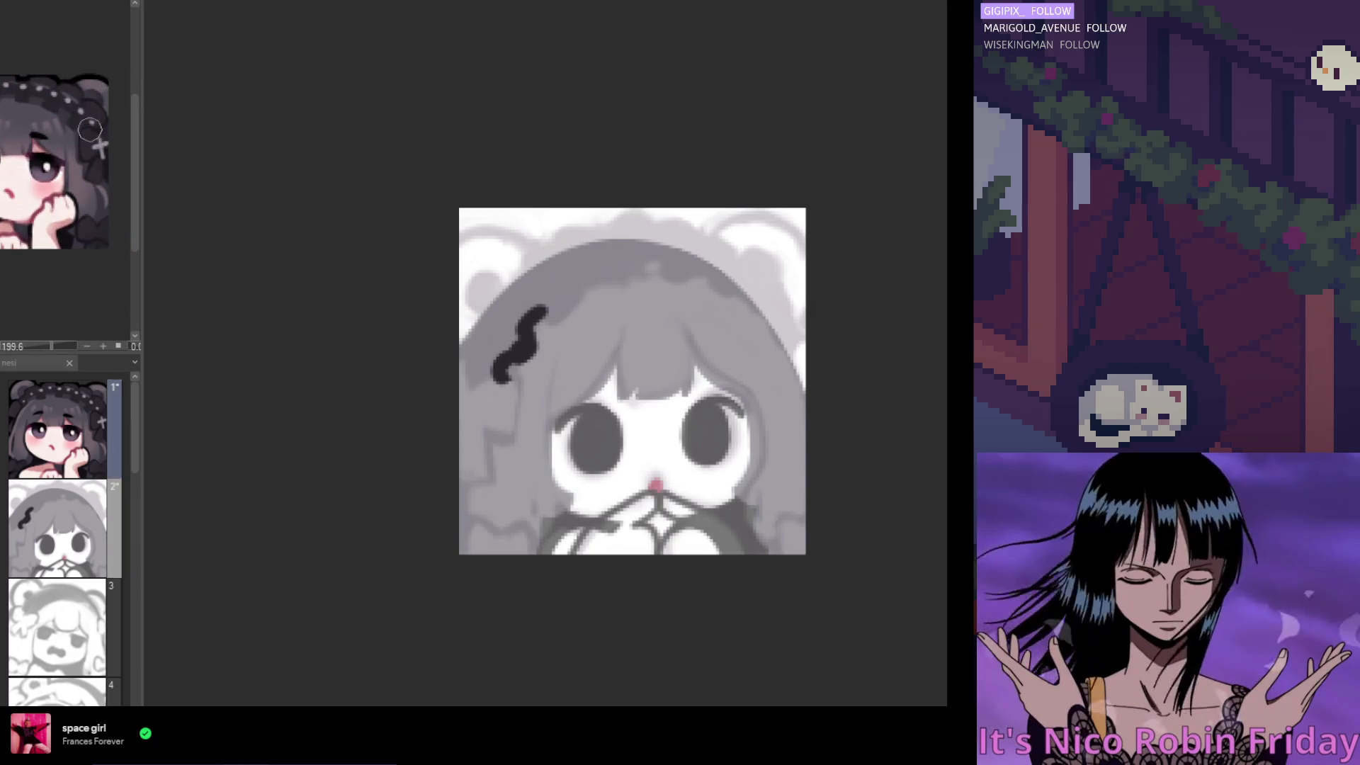
Thicken the dark curl into a solid black bow with loops reaching the canvas edge
{"action": "key", "text": "alt+bracketleft"}
{"action": "mouse_move", "coordinate": [500, 365]}
{"action": "left_mouse_down"}
{"action": "mouse_move", "coordinate": [482, 376]}
{"action": "mouse_move", "coordinate": [498, 349]}
{"action": "mouse_move", "coordinate": [469, 382]}
{"action": "left_mouse_up"}
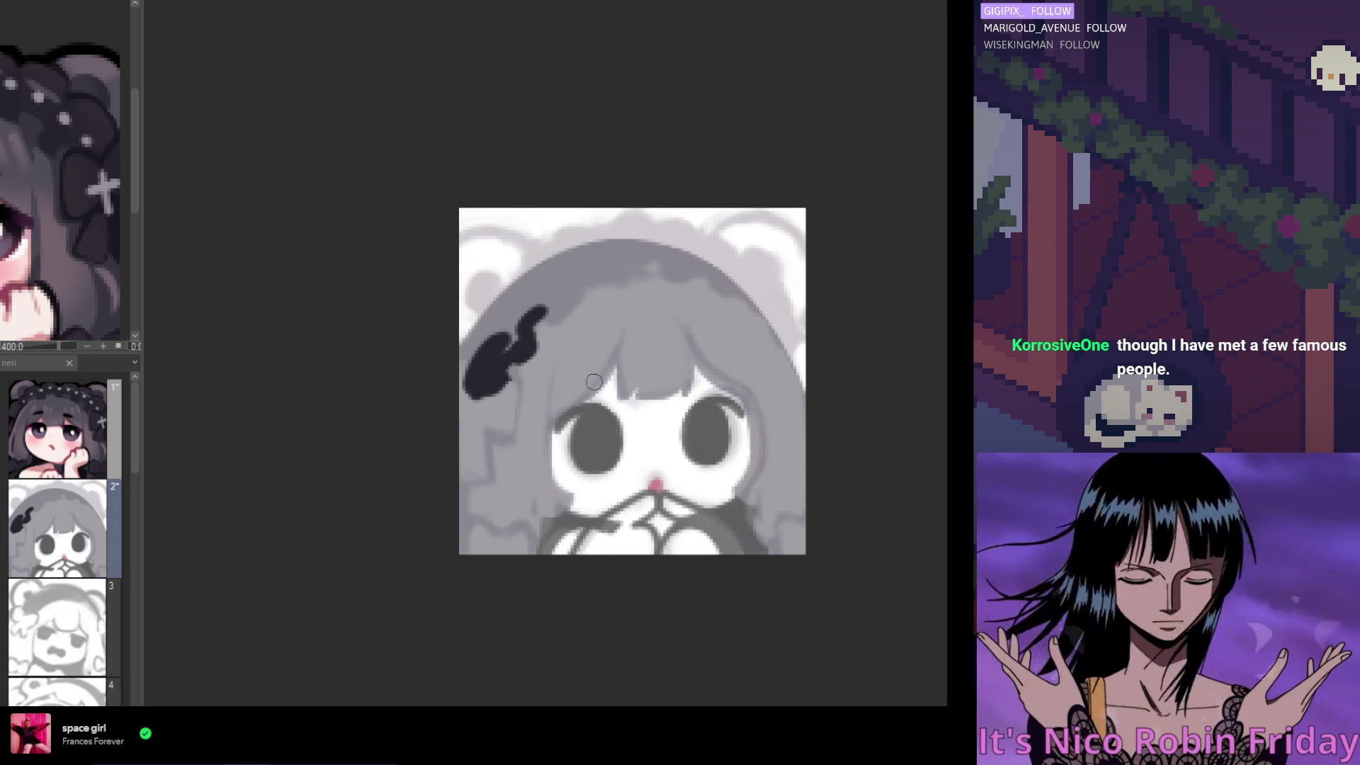
{"action": "mouse_move", "coordinate": [493, 327]}
{"action": "left_mouse_down"}
{"action": "mouse_move", "coordinate": [471, 354]}
{"action": "mouse_move", "coordinate": [506, 286]}
{"action": "mouse_move", "coordinate": [505, 318]}
{"action": "left_mouse_up"}
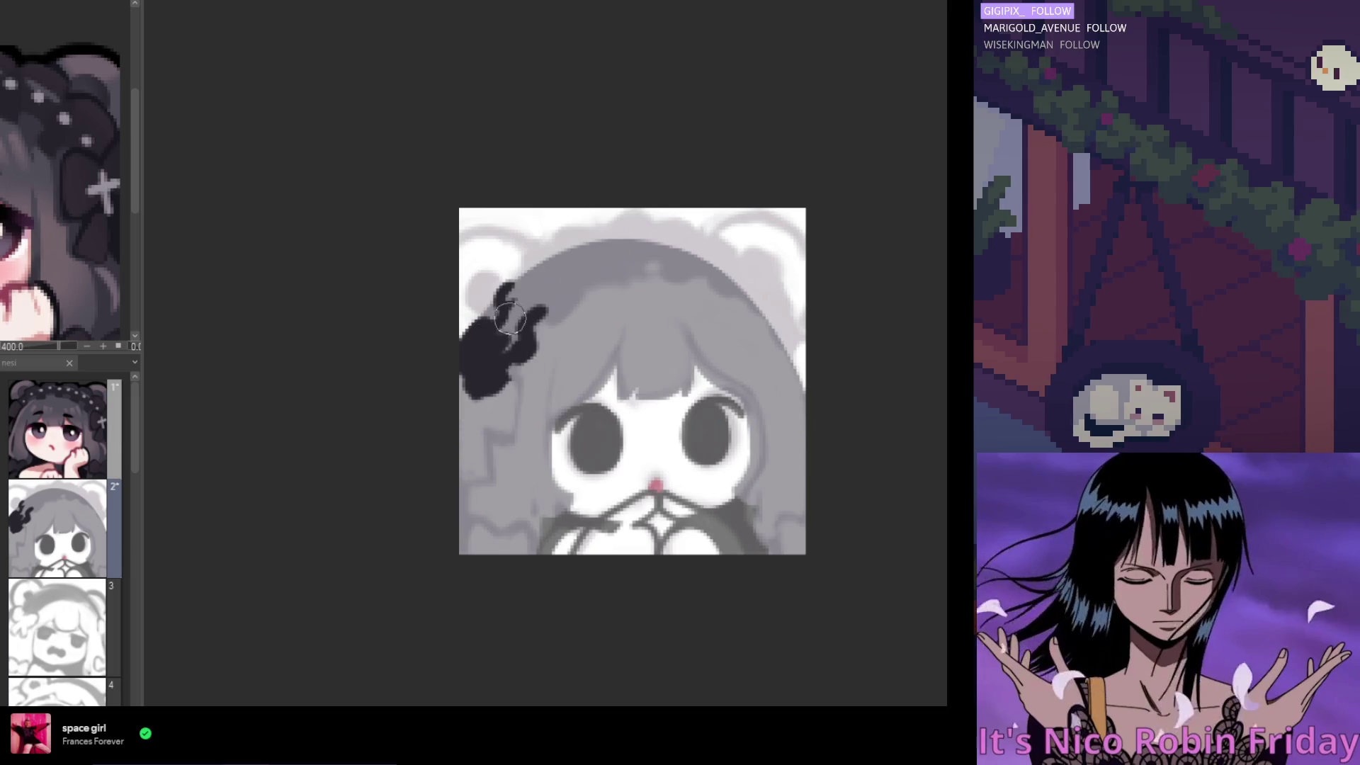
{"action": "mouse_move", "coordinate": [517, 305]}
{"action": "left_mouse_down"}
{"action": "mouse_move", "coordinate": [502, 340]}
{"action": "mouse_move", "coordinate": [532, 281]}
{"action": "left_mouse_up"}
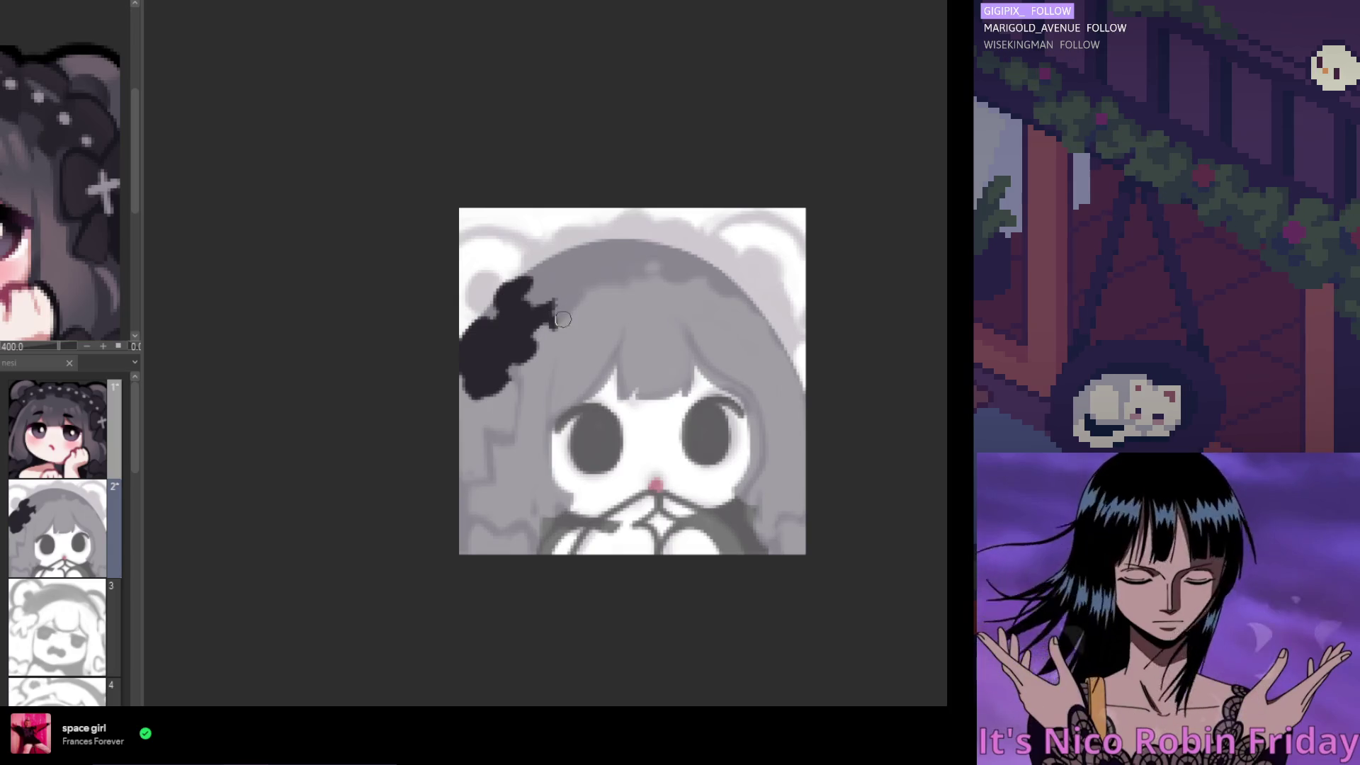
{"action": "left_click_drag", "start_coordinate": [559, 305], "coordinate": [569, 311]}
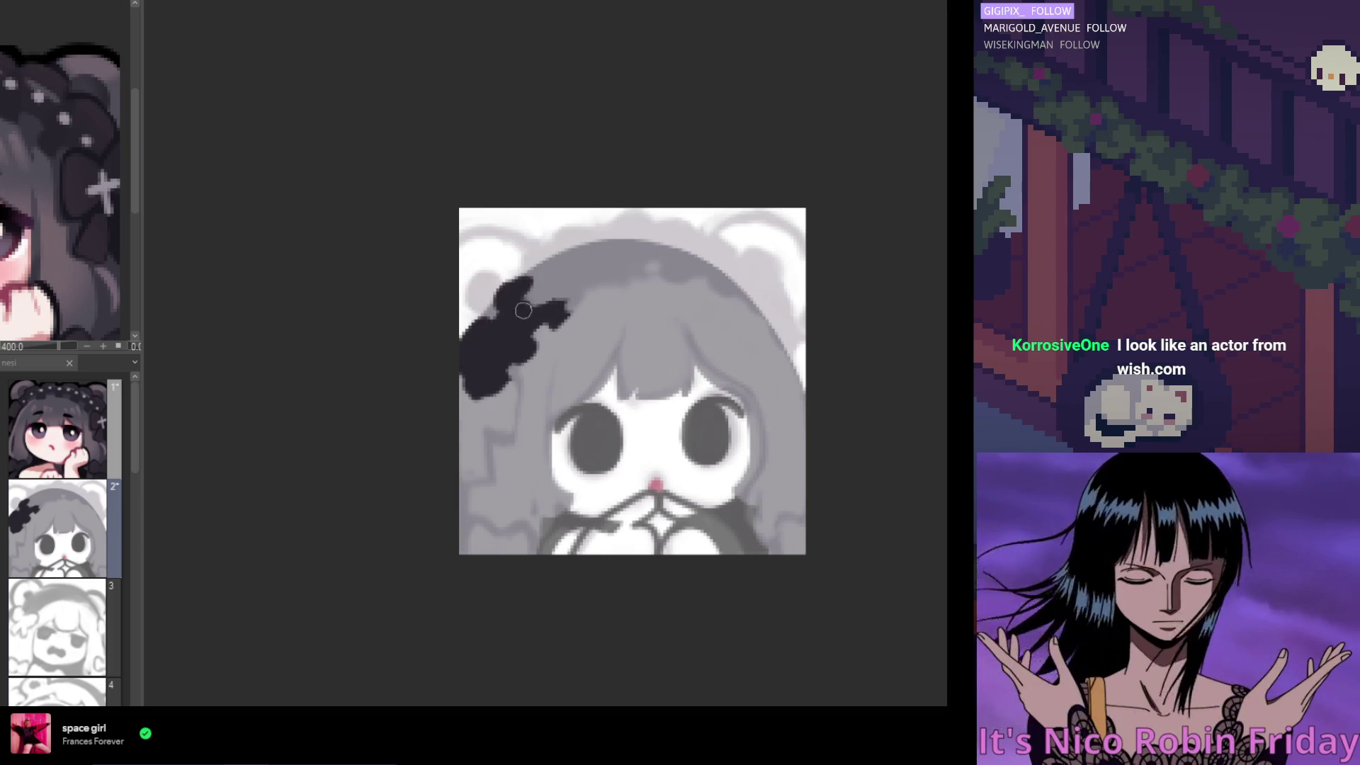
{"action": "left_click_drag", "start_coordinate": [522, 311], "coordinate": [560, 269]}
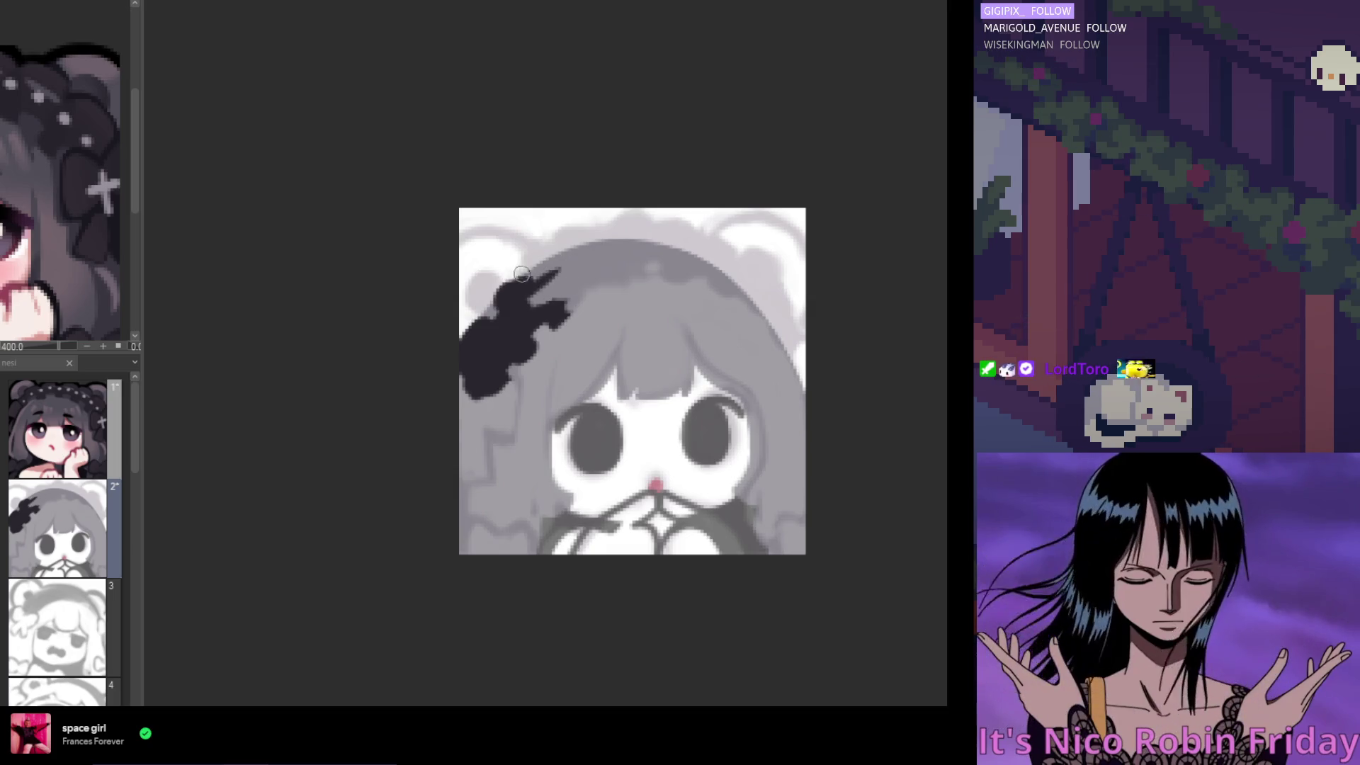
{"action": "left_click_drag", "start_coordinate": [517, 292], "coordinate": [527, 273]}
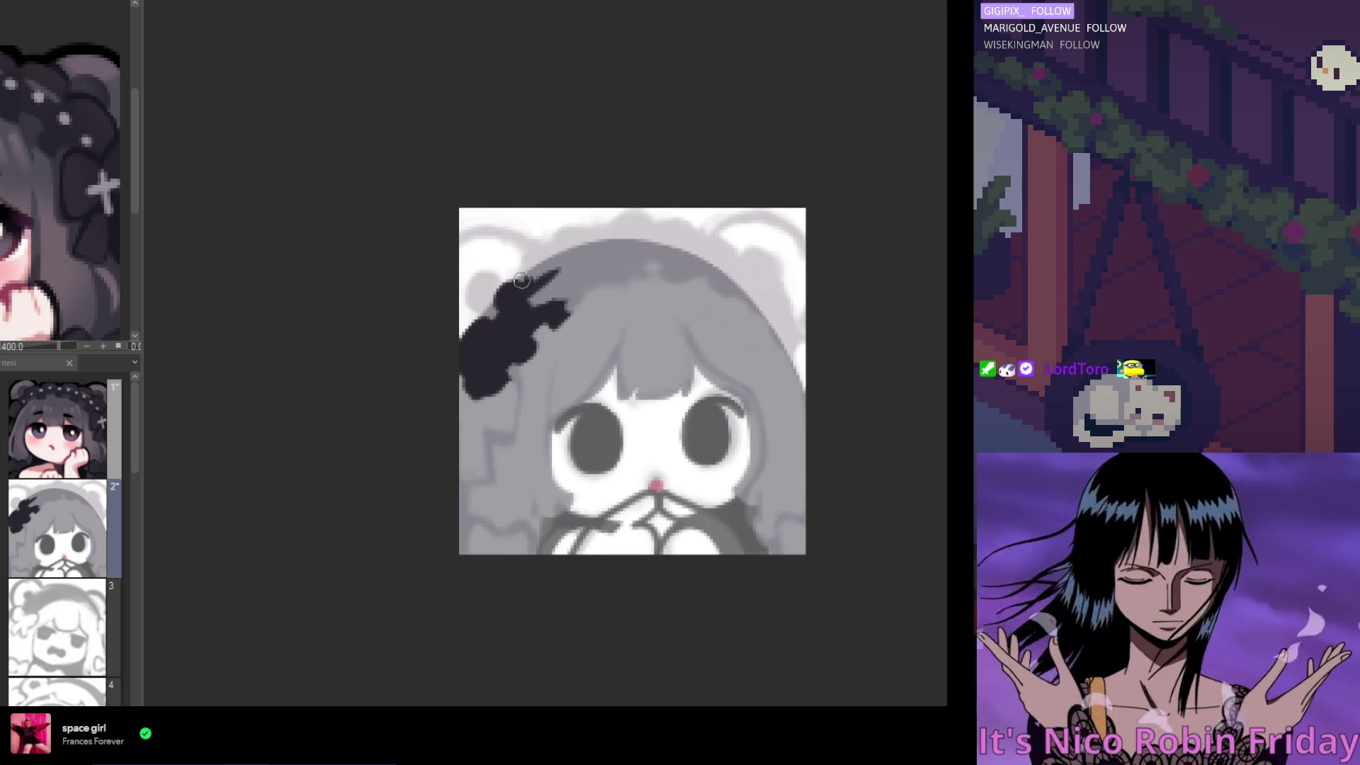
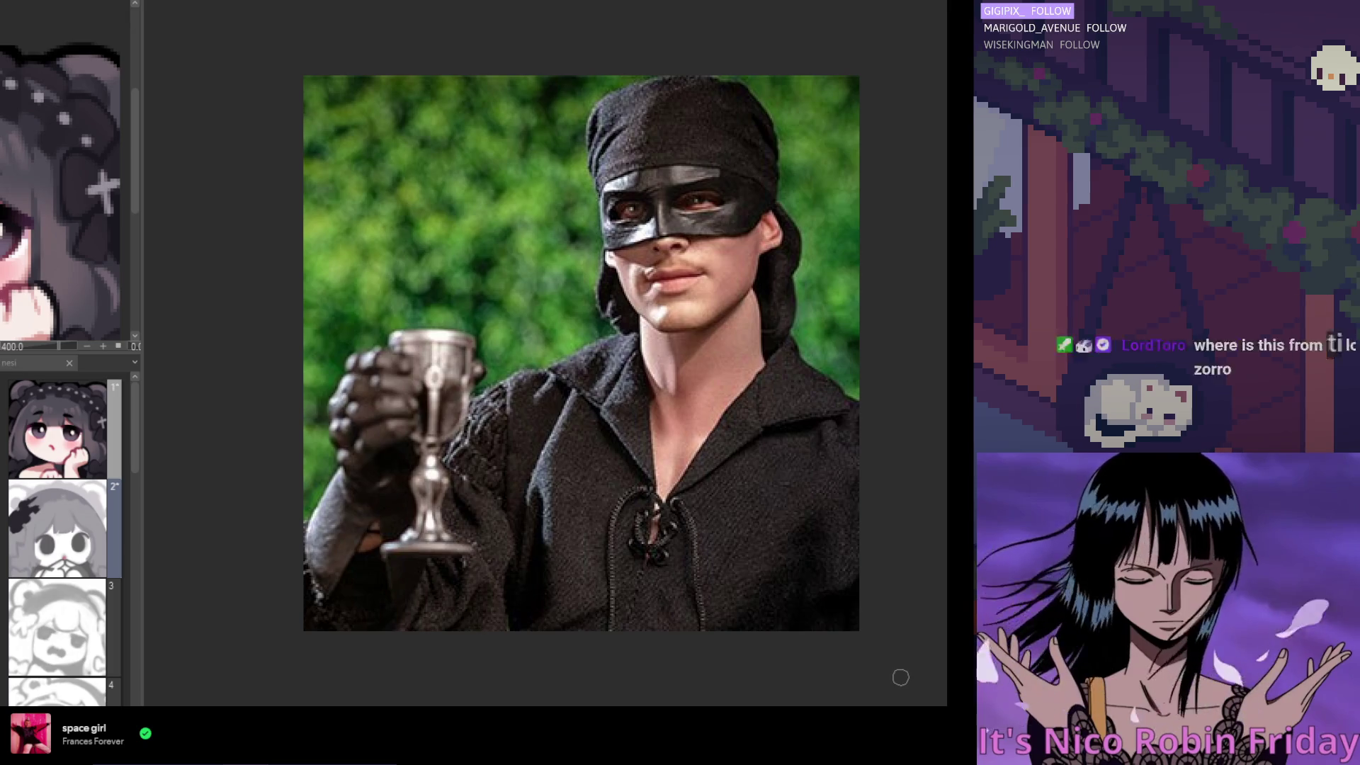
Advance the reference viewer to the film still of three costumed men holding muskets
{"action": "key", "text": "ctrl+v"}
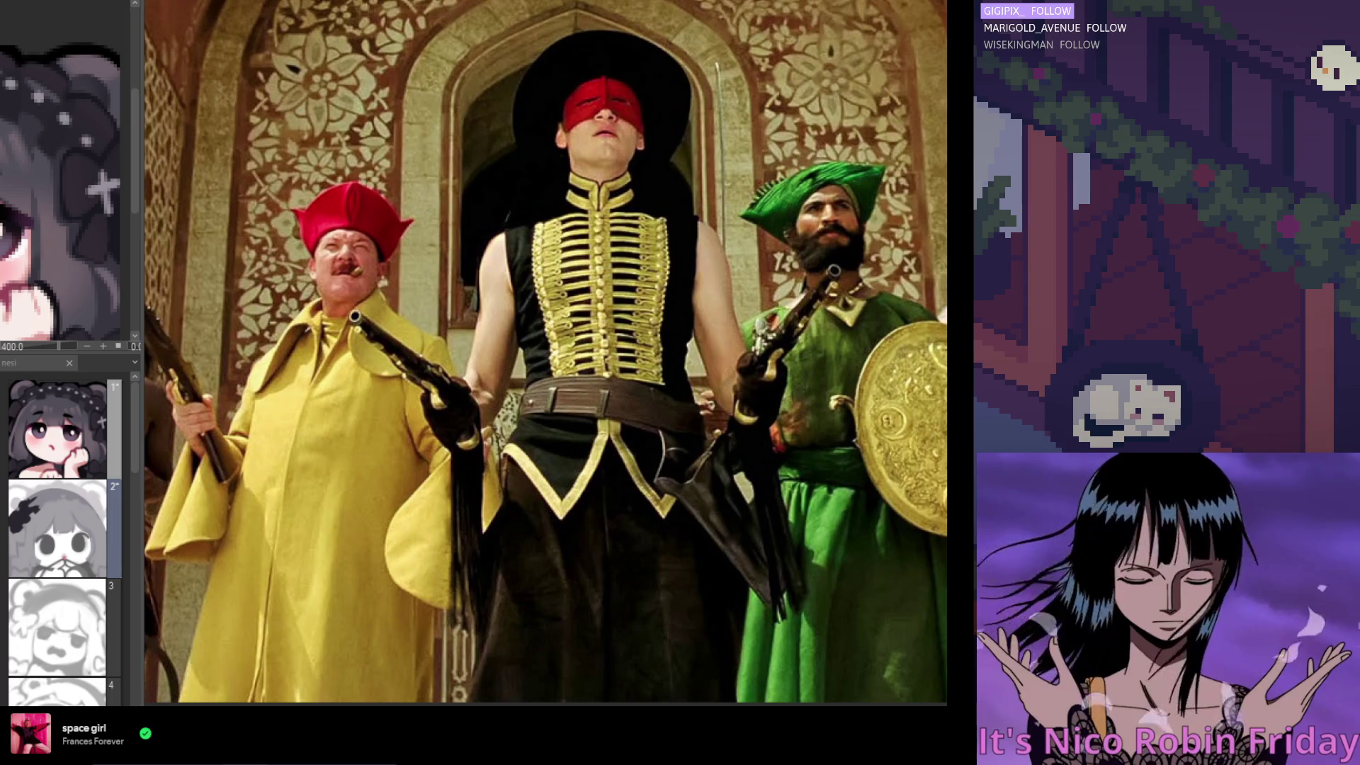
Switch back to the grayscale chibi girl canvas with the dark bow and bear-ear hood
{"action": "scroll", "coordinate": [720, 266], "scroll_direction": "up", "scroll_amount": 1}
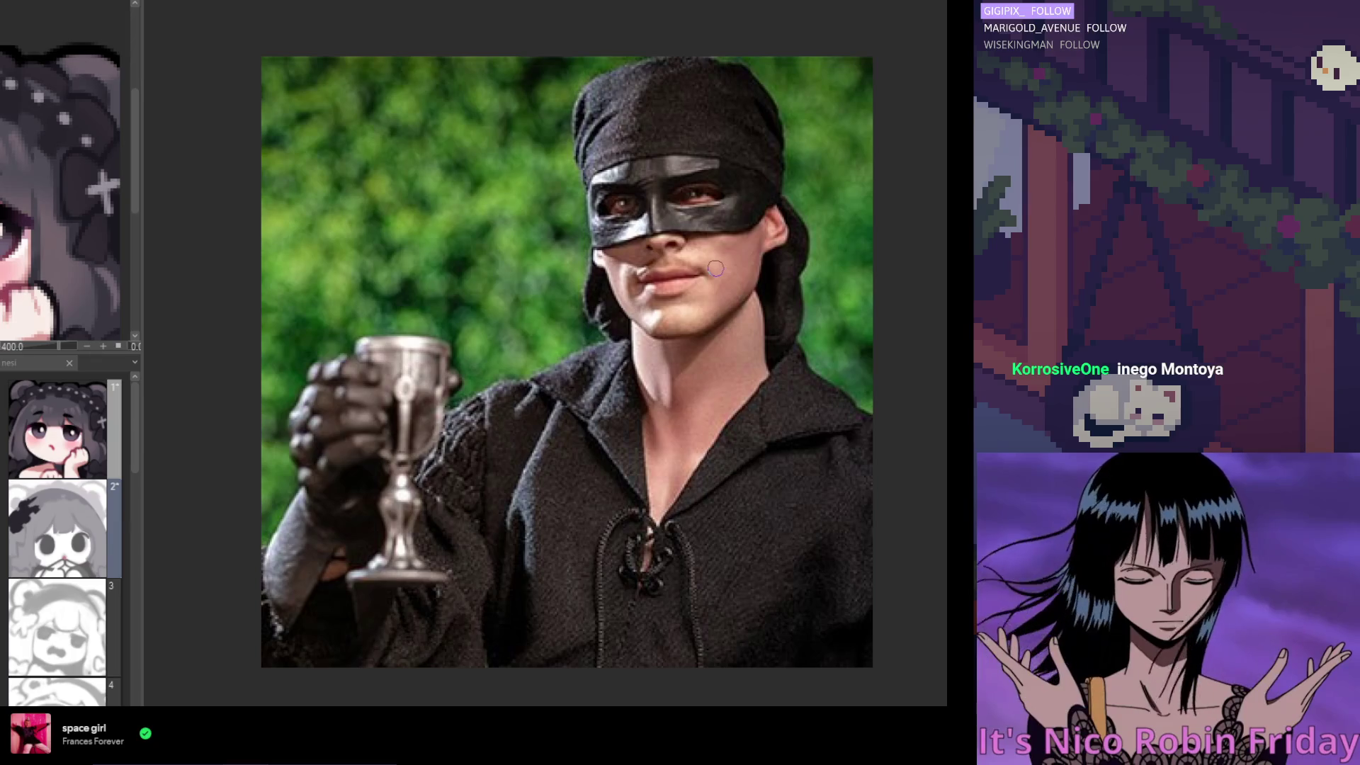
{"action": "left_click", "coordinate": [358, 2]}
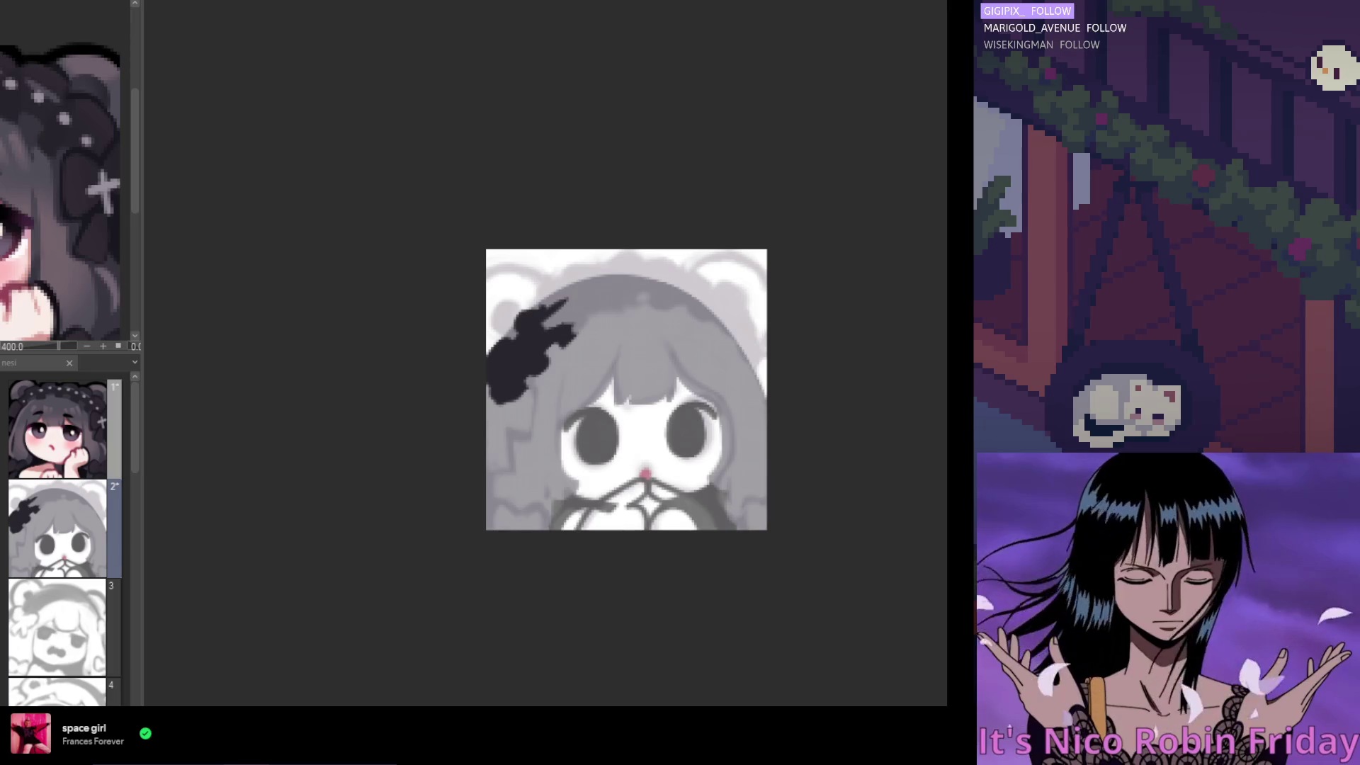
Paint the dark headband shape across the hair, extending it left and up-right
{"action": "scroll", "coordinate": [560, 374], "scroll_direction": "up", "scroll_amount": 1}
{"action": "scroll", "coordinate": [565, 376], "scroll_direction": "up", "scroll_amount": 1}
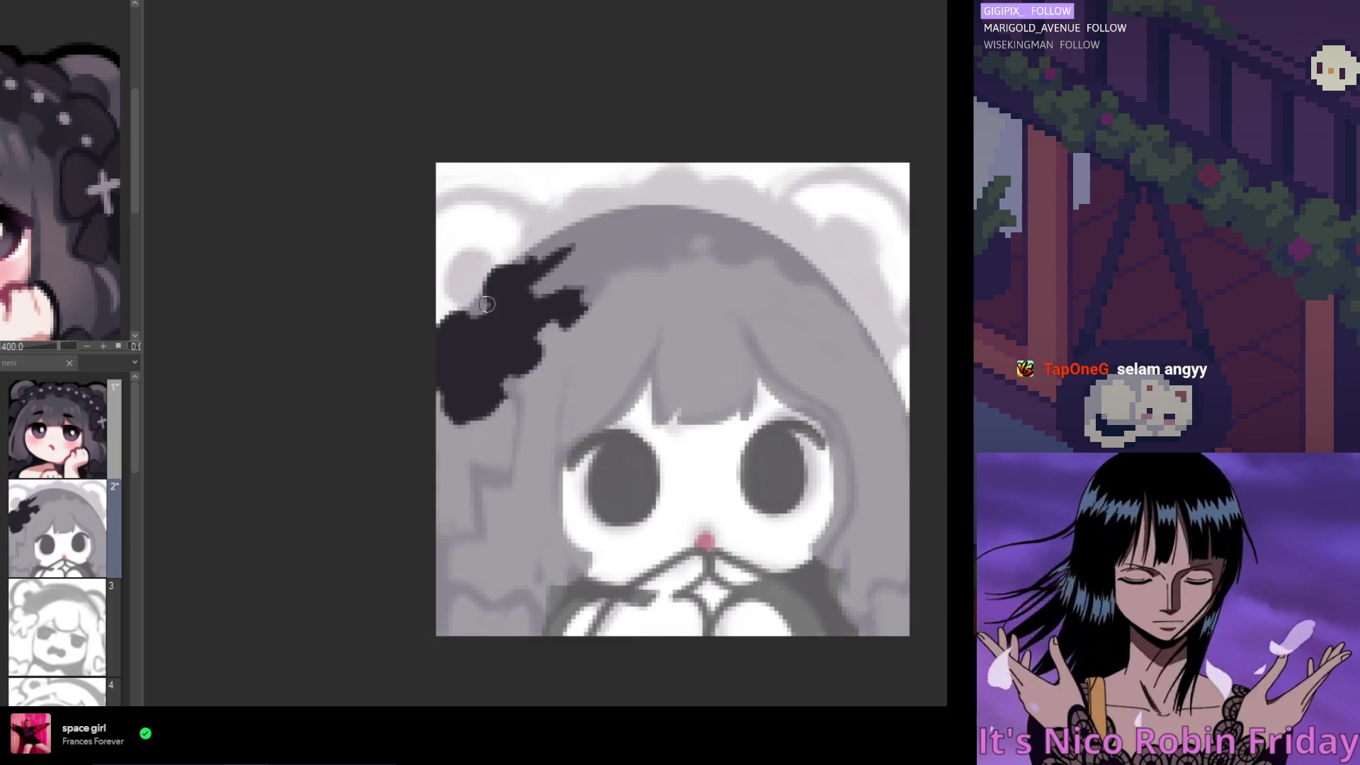
{"action": "left_click_drag", "start_coordinate": [504, 289], "coordinate": [485, 312]}
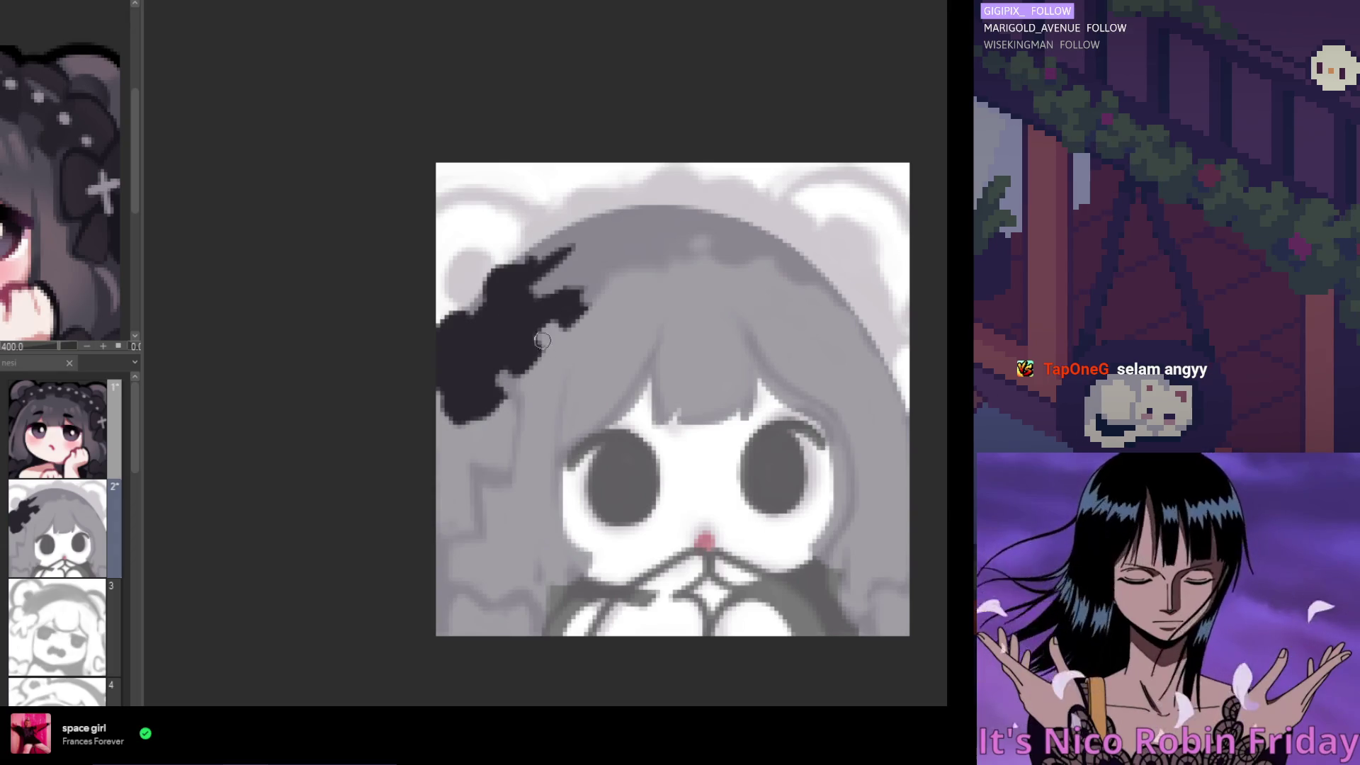
{"action": "scroll", "coordinate": [471, 269], "scroll_direction": "down", "scroll_amount": 1}
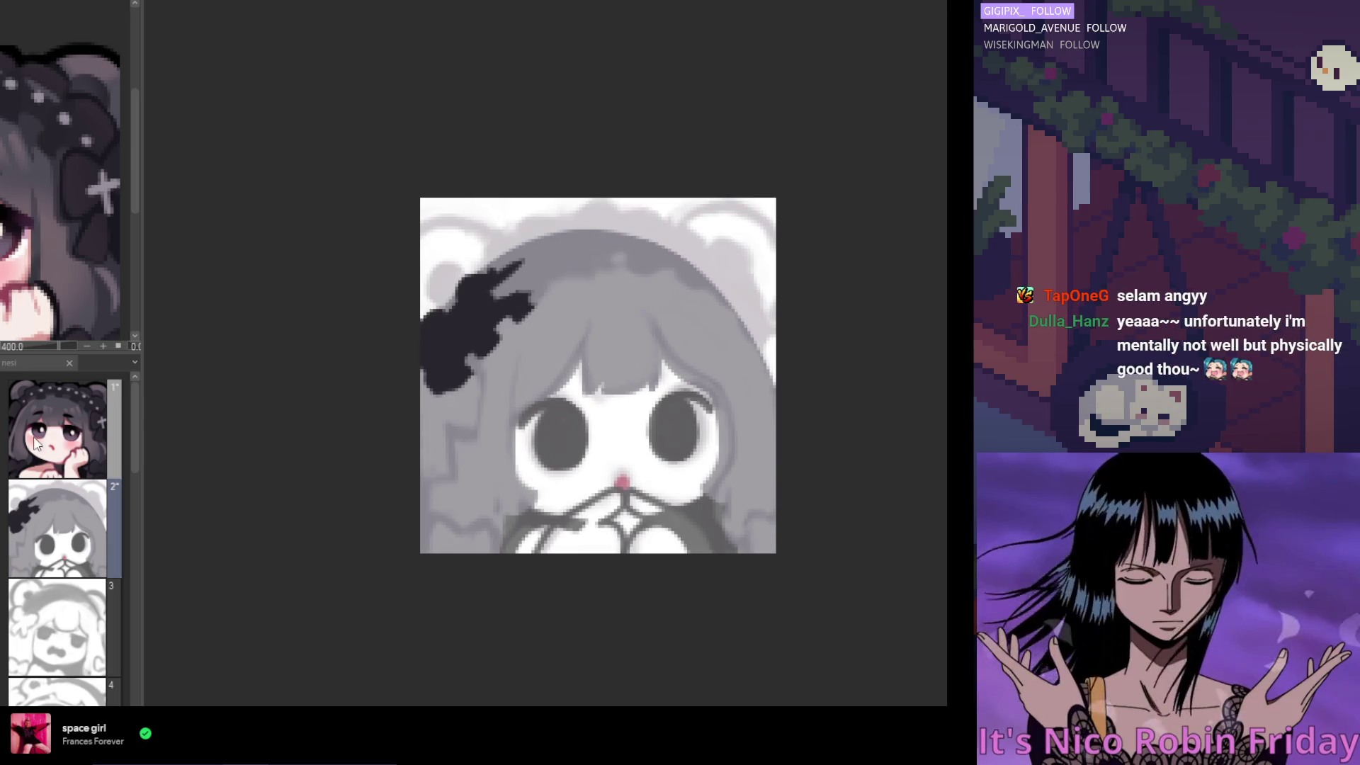
{"action": "left_click_drag", "start_coordinate": [459, 358], "coordinate": [465, 388]}
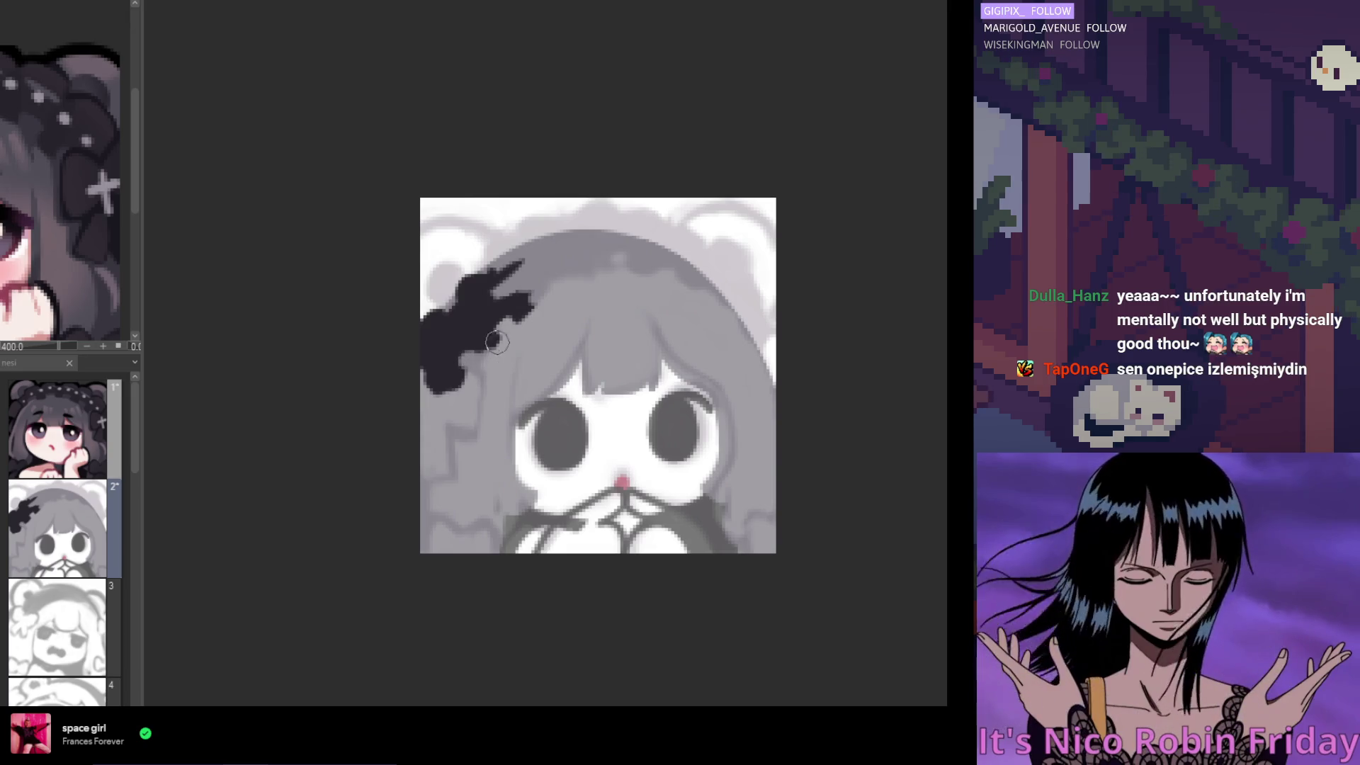
{"action": "mouse_move", "coordinate": [515, 302]}
{"action": "left_mouse_down"}
{"action": "mouse_move", "coordinate": [592, 260]}
{"action": "mouse_move", "coordinate": [657, 267]}
{"action": "left_mouse_up"}
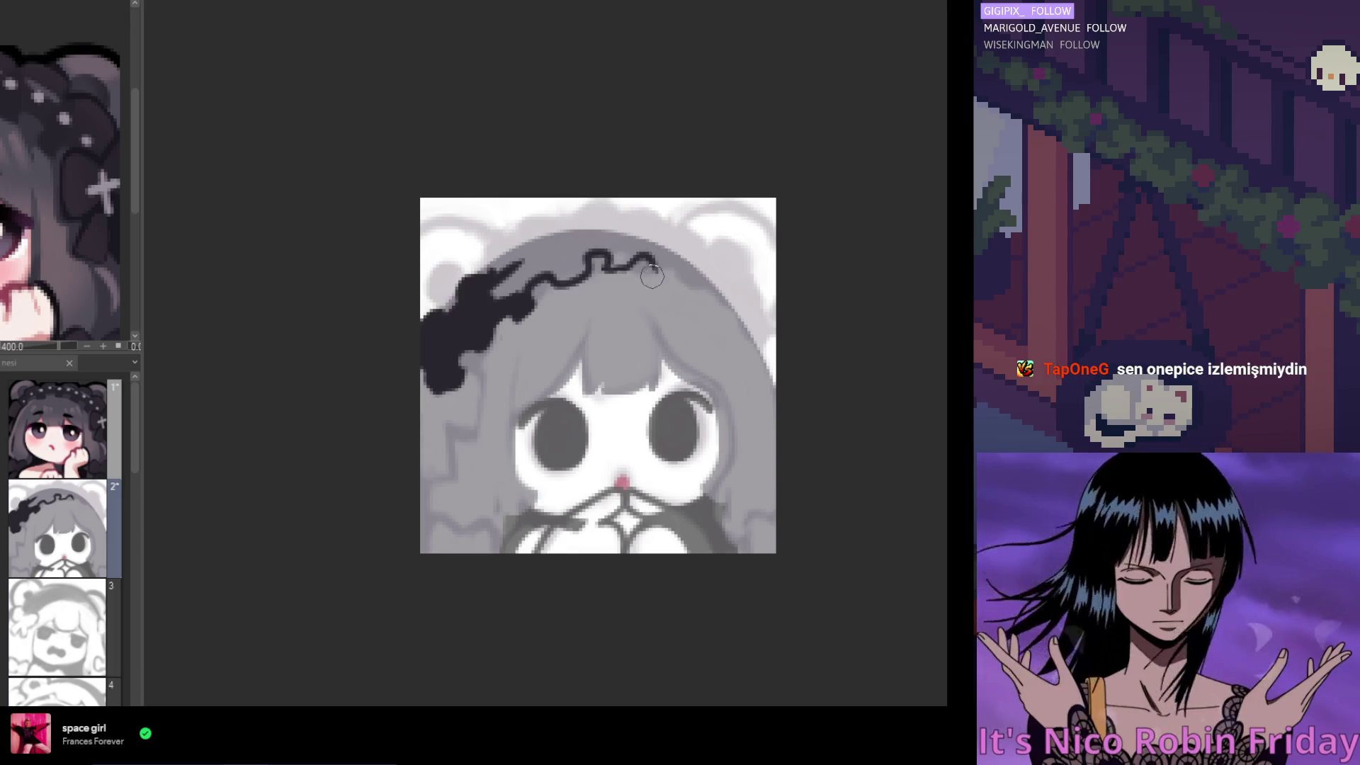
Draw bumpy ruffle strokes along the top of the head, undoing misshapen bumps
{"action": "left_click_drag", "start_coordinate": [562, 213], "coordinate": [526, 231]}
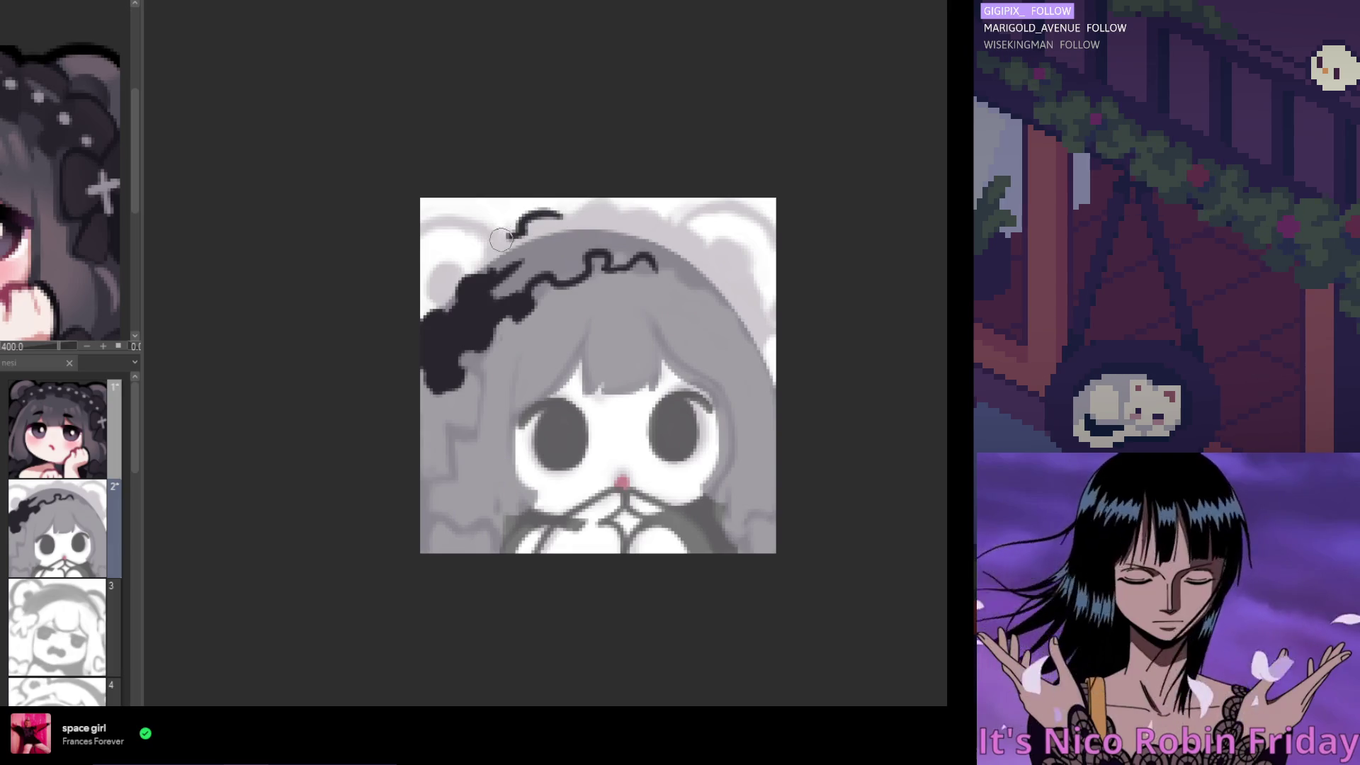
{"action": "key", "text": "ctrl+z"}
{"action": "mouse_move", "coordinate": [517, 247]}
{"action": "left_mouse_down"}
{"action": "mouse_move", "coordinate": [500, 259]}
{"action": "mouse_move", "coordinate": [545, 220]}
{"action": "mouse_move", "coordinate": [564, 229]}
{"action": "mouse_move", "coordinate": [523, 250]}
{"action": "mouse_move", "coordinate": [581, 216]}
{"action": "mouse_move", "coordinate": [690, 228]}
{"action": "mouse_move", "coordinate": [708, 241]}
{"action": "mouse_move", "coordinate": [697, 258]}
{"action": "mouse_move", "coordinate": [745, 297]}
{"action": "mouse_move", "coordinate": [761, 350]}
{"action": "mouse_move", "coordinate": [698, 286]}
{"action": "left_mouse_up"}
{"action": "key", "text": "ctrl+z"}
{"action": "key", "text": "ctrl+z"}
{"action": "key", "text": "ctrl+z"}
{"action": "left_click_drag", "start_coordinate": [758, 336], "coordinate": [703, 275]}
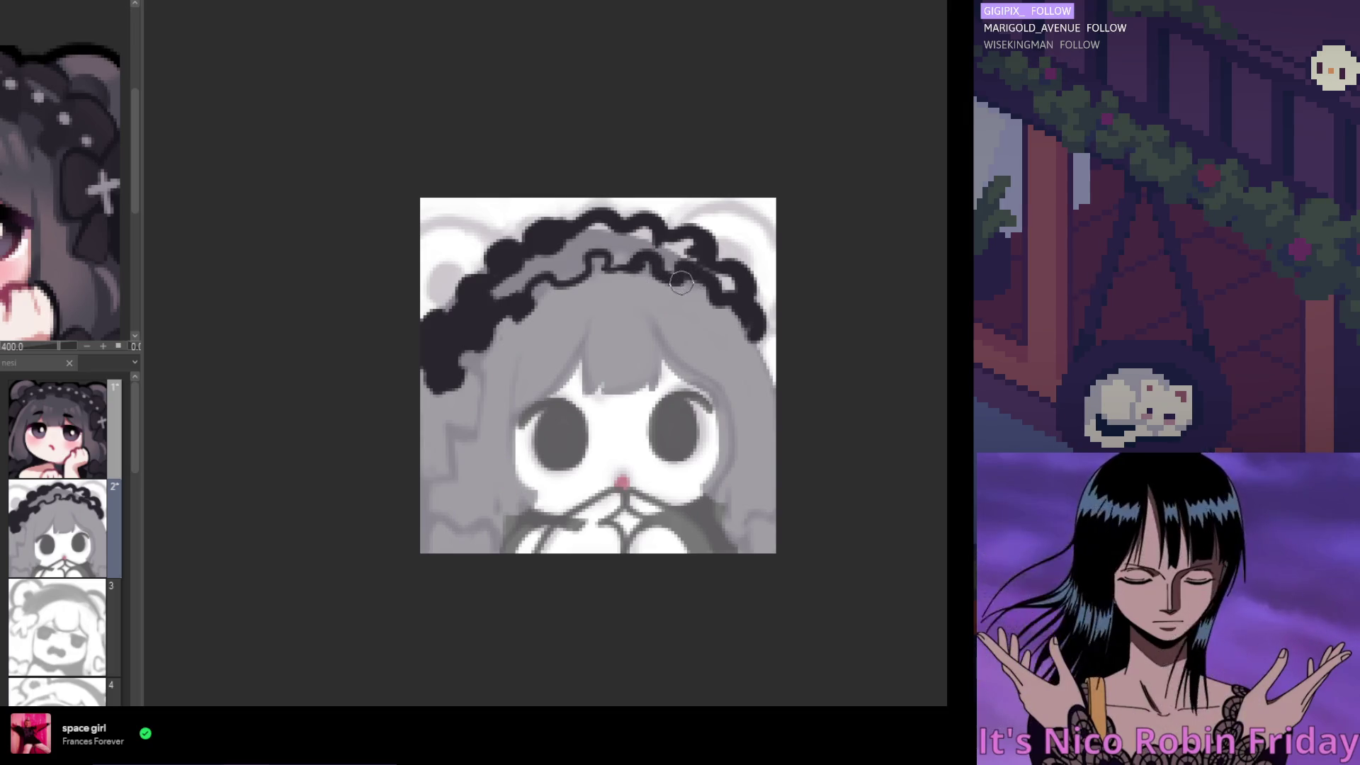
Fill the headband's left side in solid black
{"action": "mouse_move", "coordinate": [528, 280]}
{"action": "left_mouse_down"}
{"action": "mouse_move", "coordinate": [468, 284]}
{"action": "mouse_move", "coordinate": [430, 315]}
{"action": "left_mouse_up"}
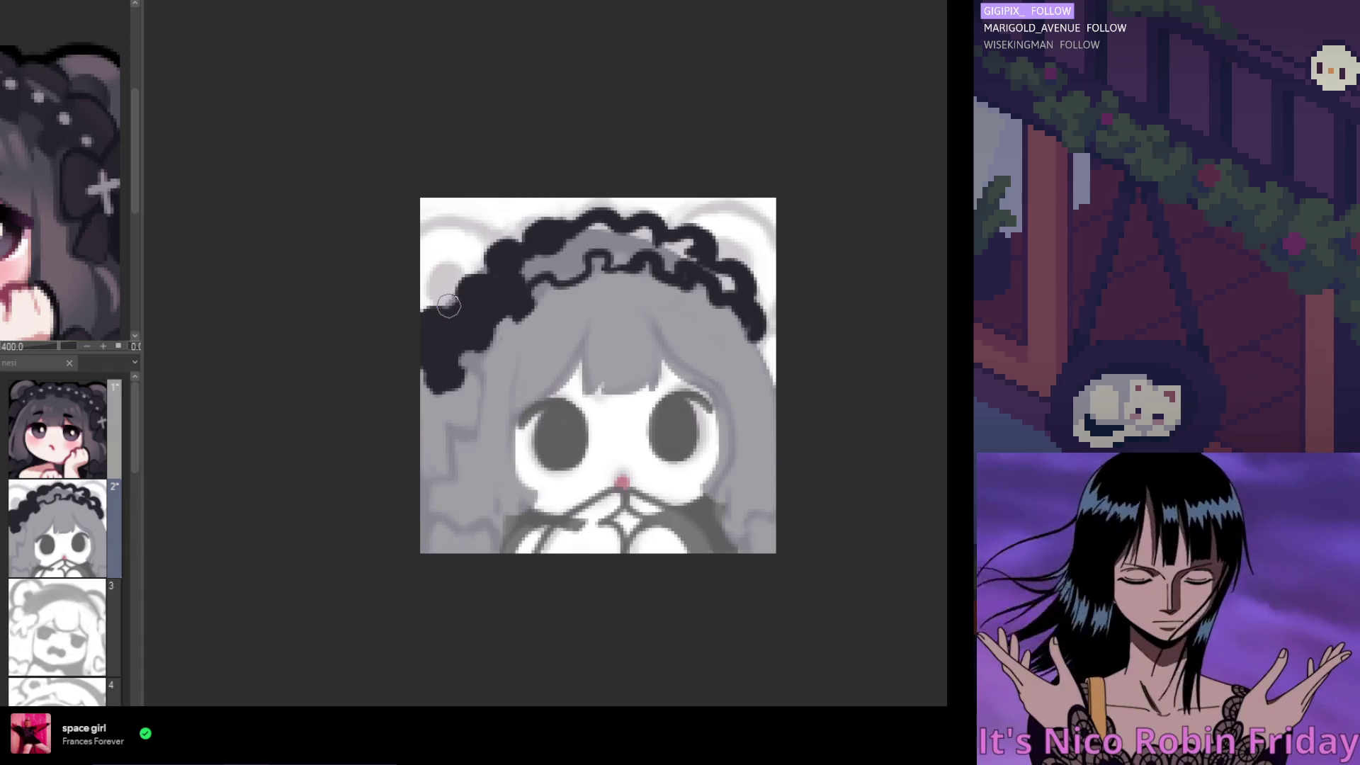
{"action": "left_click_drag", "start_coordinate": [461, 296], "coordinate": [489, 285]}
{"action": "scroll", "coordinate": [524, 309], "scroll_direction": "down", "scroll_amount": 5}
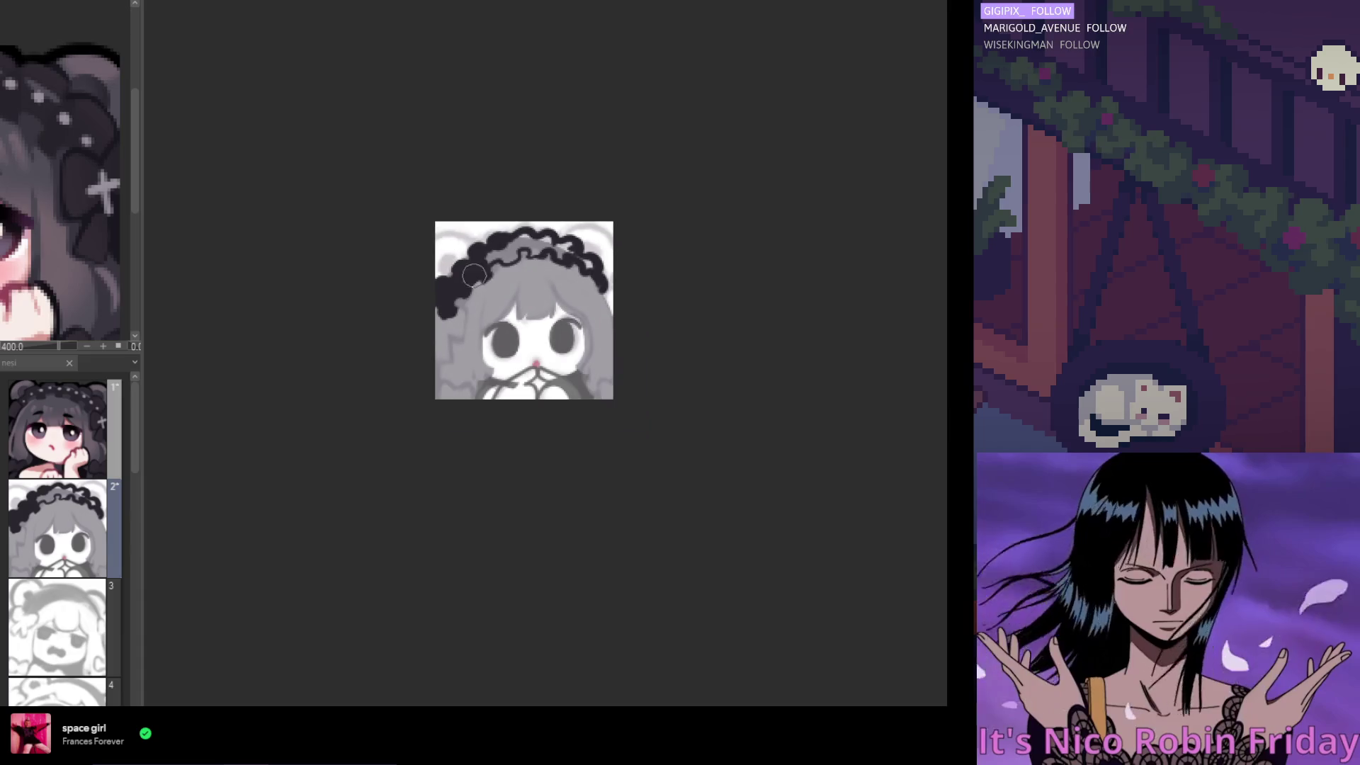
{"action": "scroll", "coordinate": [534, 274], "scroll_direction": "up", "scroll_amount": 3}
{"action": "scroll", "coordinate": [479, 282], "scroll_direction": "up", "scroll_amount": 2}
{"action": "scroll", "coordinate": [441, 306], "scroll_direction": "down", "scroll_amount": 1}
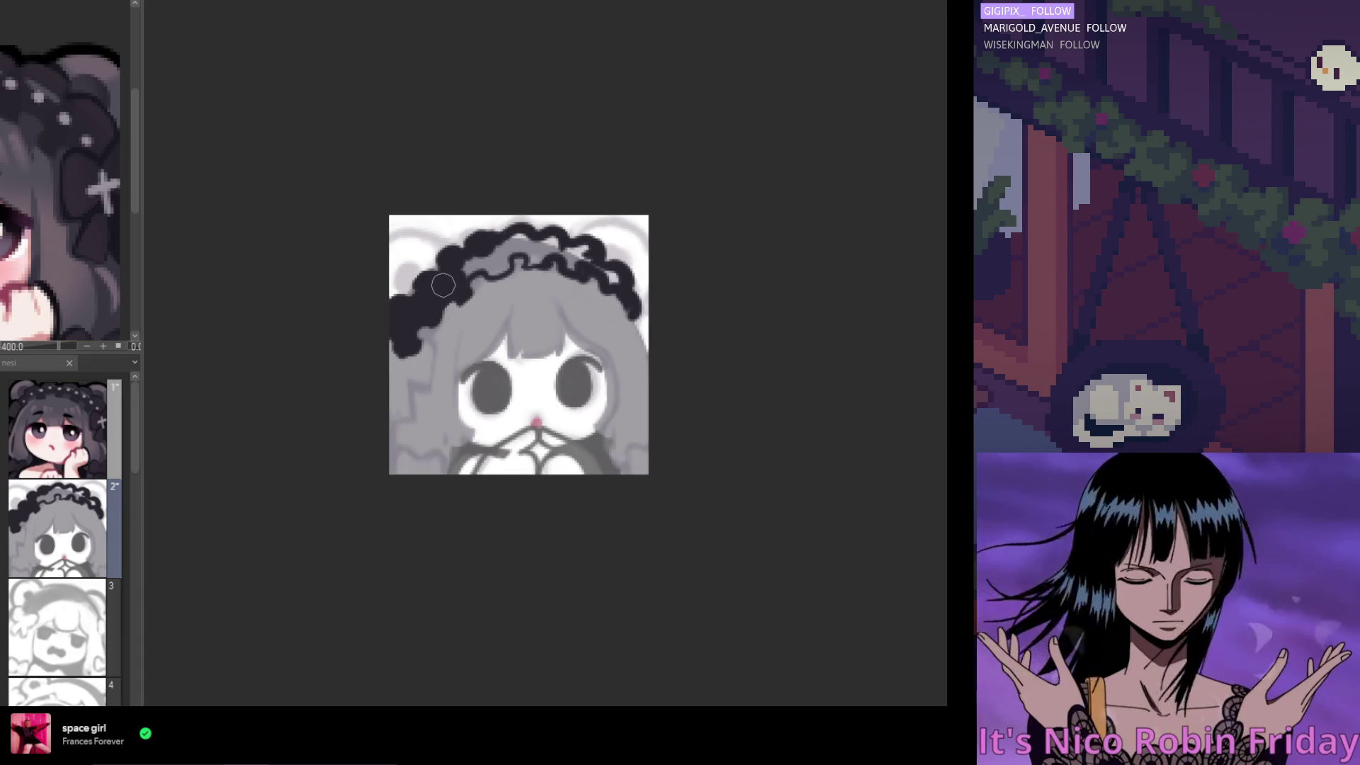
{"action": "scroll", "coordinate": [433, 304], "scroll_direction": "up", "scroll_amount": 1}
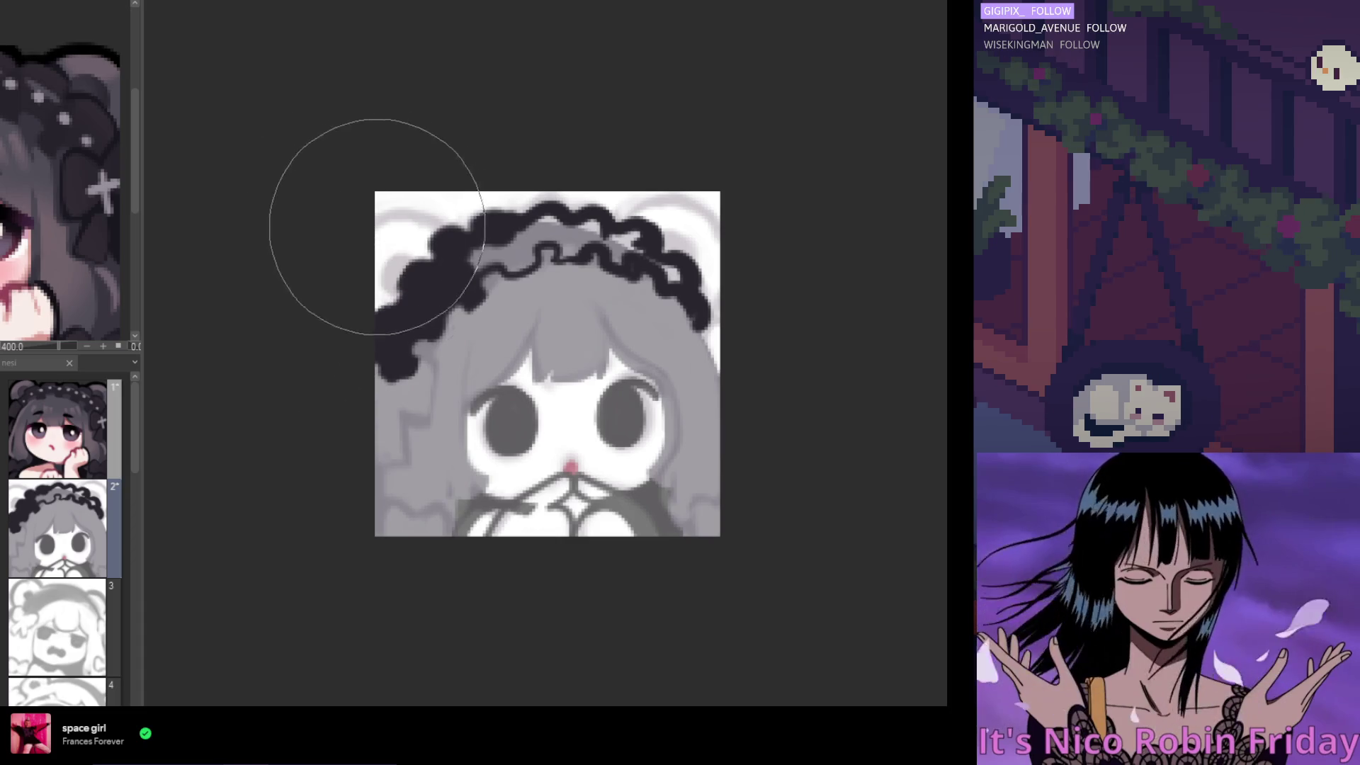
{"action": "scroll", "coordinate": [376, 213], "scroll_direction": "down", "scroll_amount": 1}
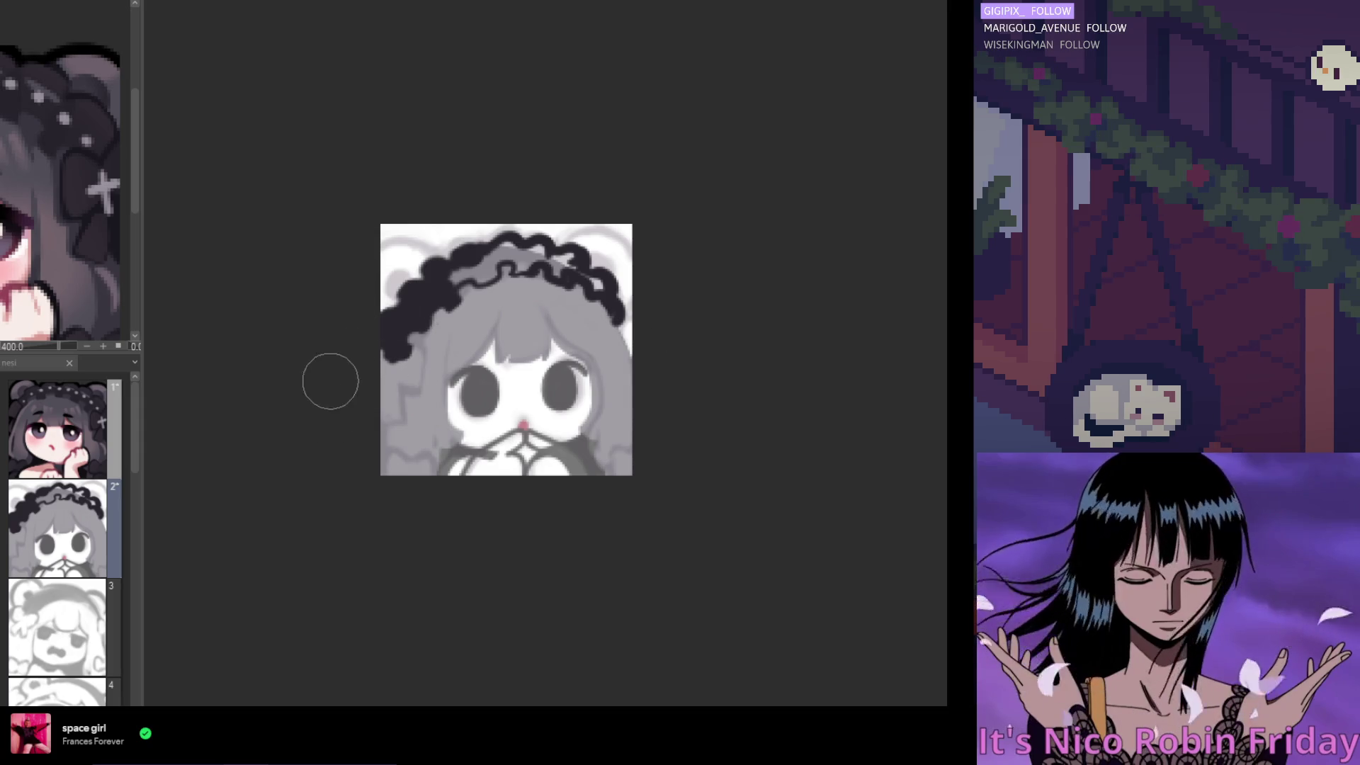
Undo the frilly headband, shrink the brush, and sketch short guide strokes, checking in mirrored view
{"action": "key", "text": "ctrl+z"}
{"action": "scroll", "coordinate": [528, 295], "scroll_direction": "up", "scroll_amount": 1}
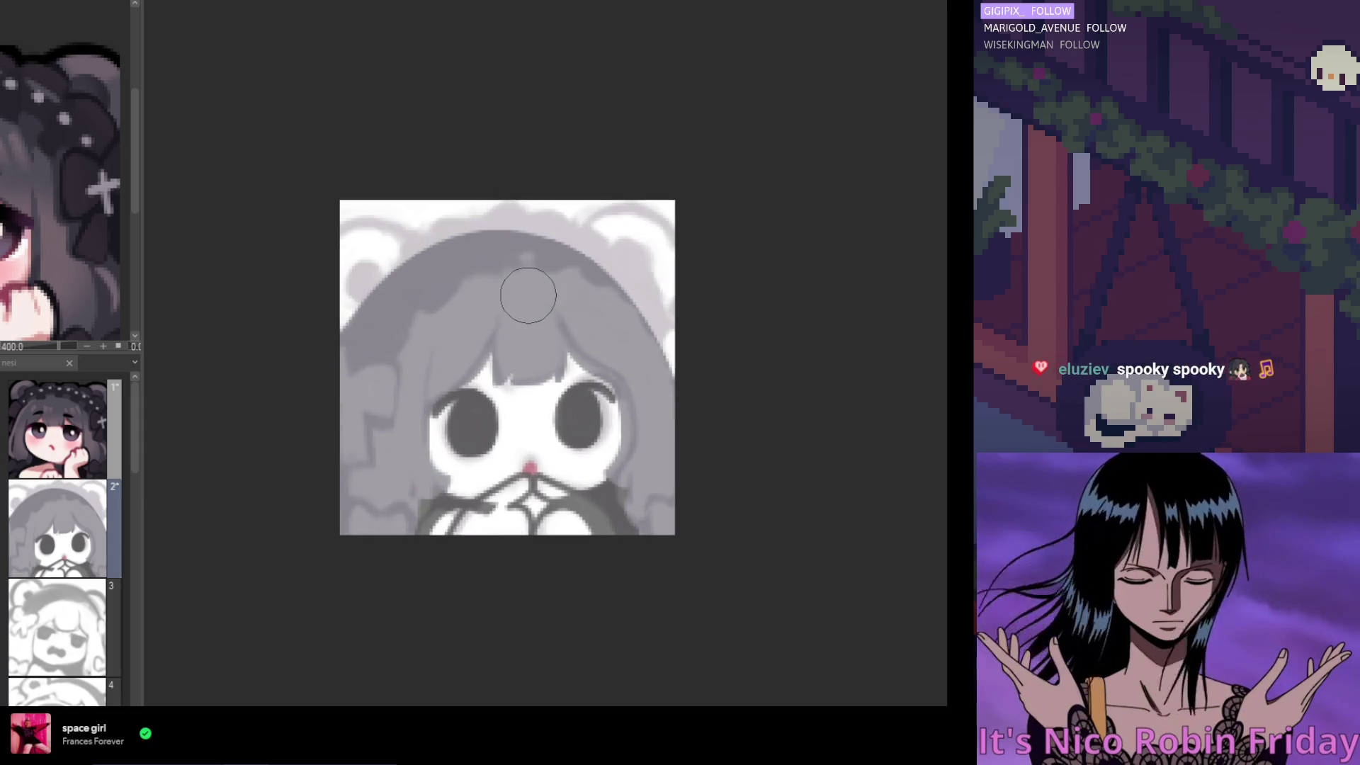
{"action": "key", "text": "["}
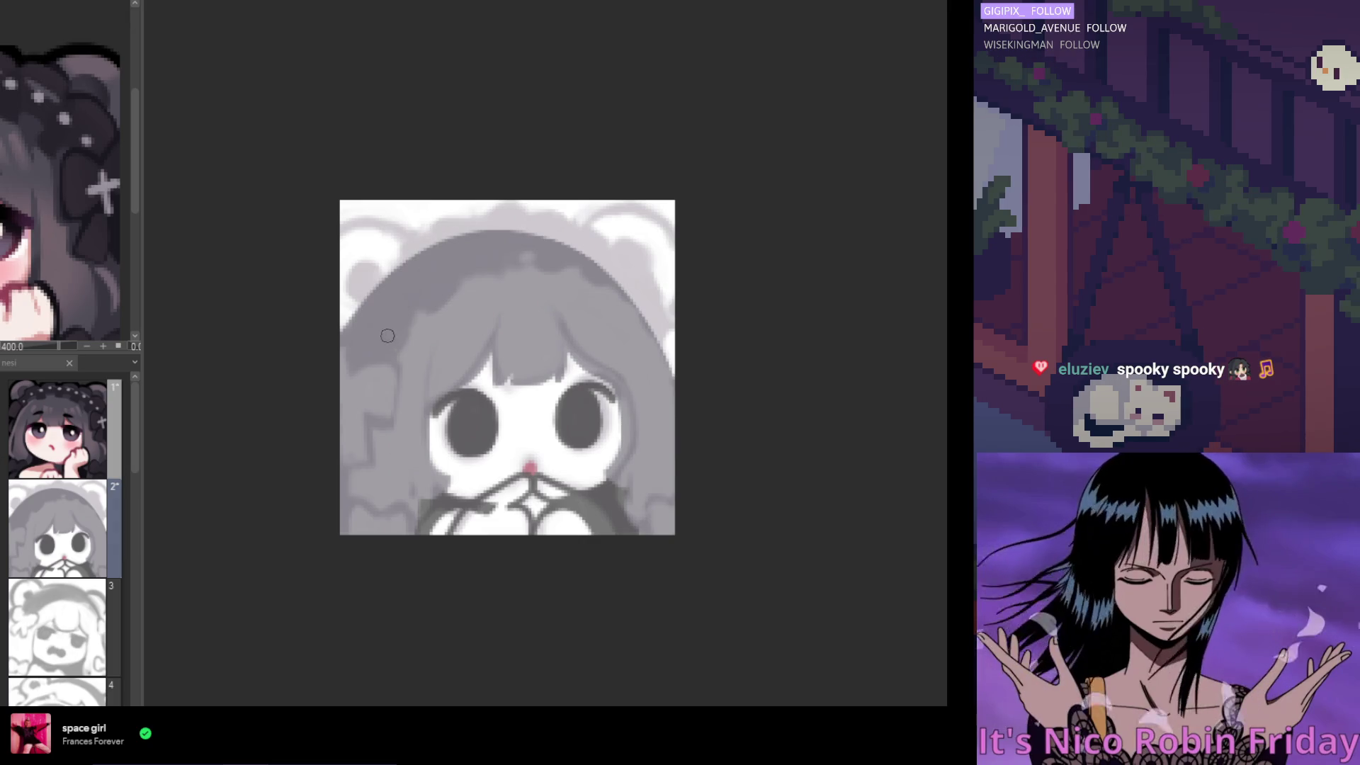
{"action": "mouse_move", "coordinate": [401, 260]}
{"action": "left_mouse_down"}
{"action": "mouse_move", "coordinate": [415, 254]}
{"action": "mouse_move", "coordinate": [341, 361]}
{"action": "mouse_move", "coordinate": [439, 289]}
{"action": "mouse_move", "coordinate": [602, 267]}
{"action": "left_mouse_up"}
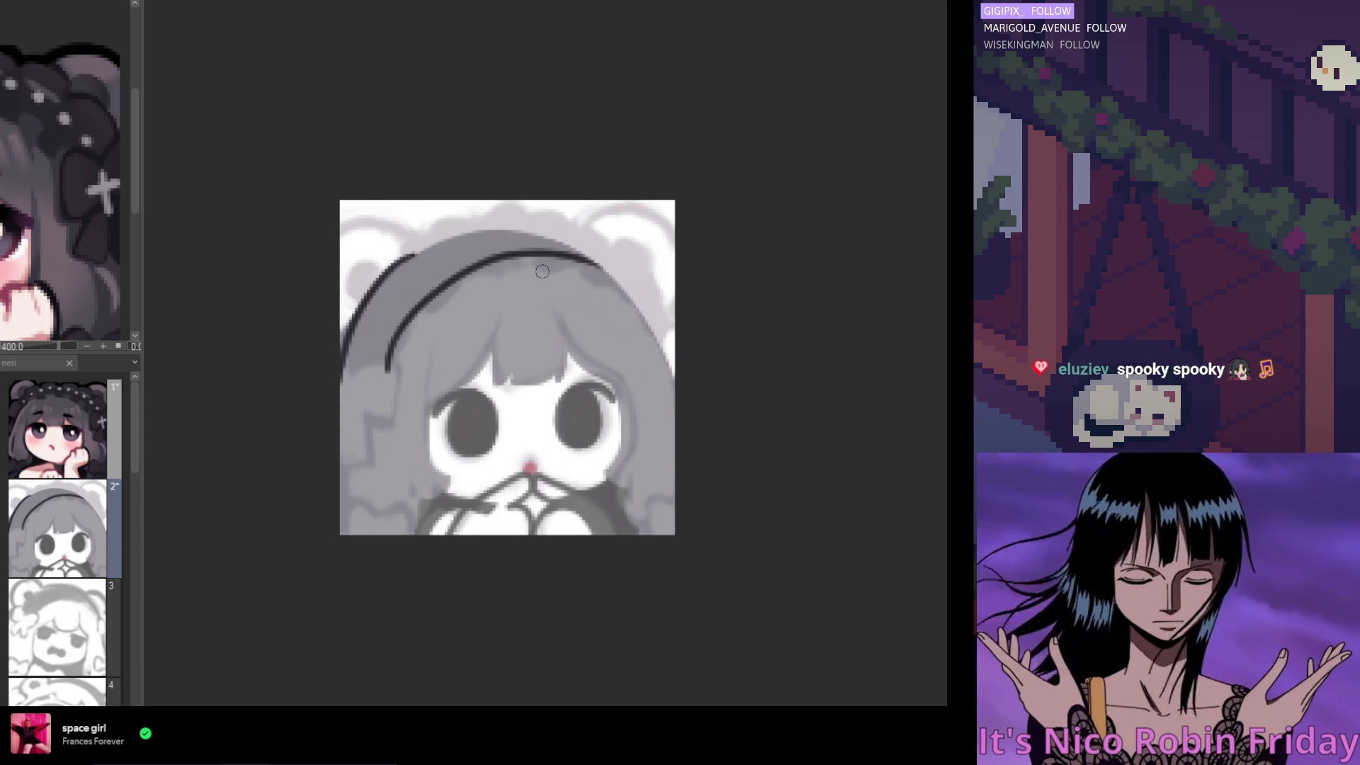
{"action": "key", "text": "h"}
{"action": "left_click_drag", "start_coordinate": [718, 269], "coordinate": [638, 304]}
{"action": "key", "text": "h"}
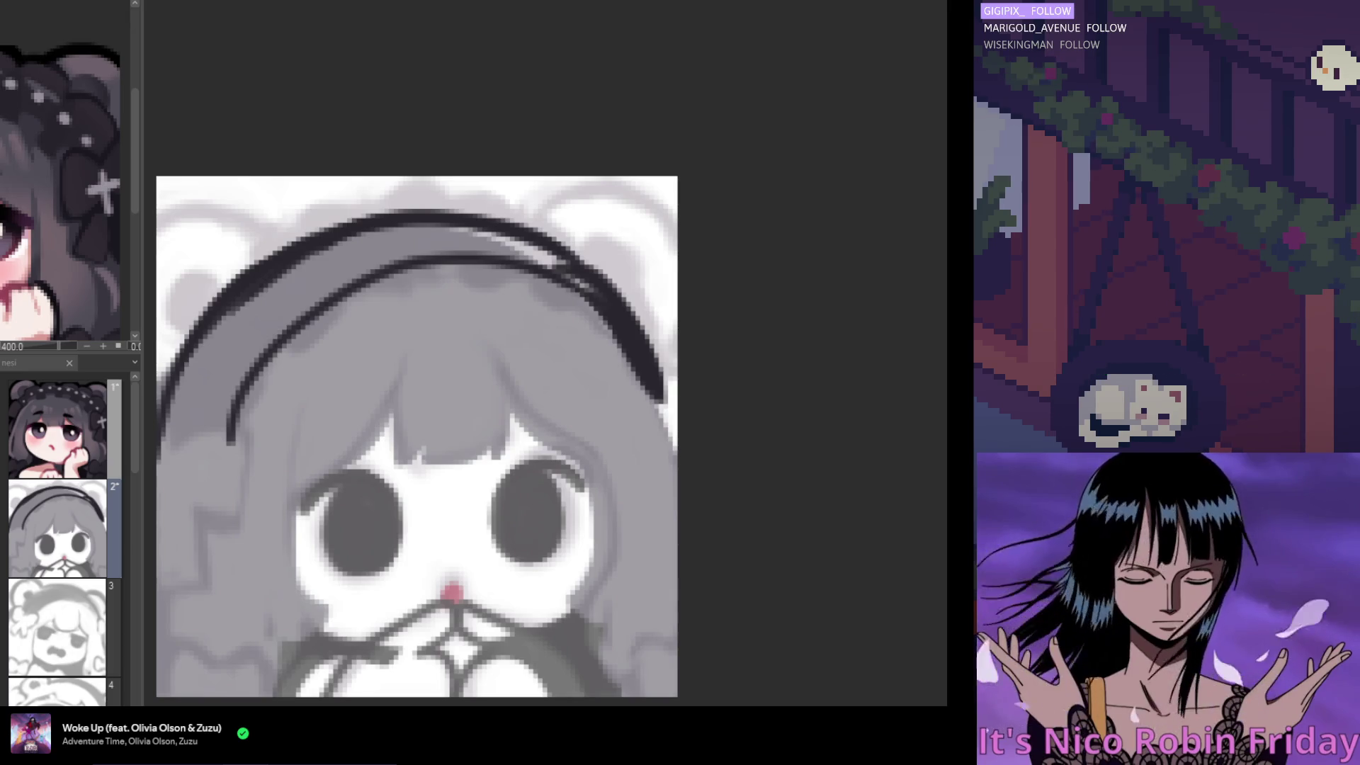
Sample the dark line colour and thicken the headband arc from right to left
{"action": "scroll", "coordinate": [662, 520], "scroll_direction": "down", "scroll_amount": 2}
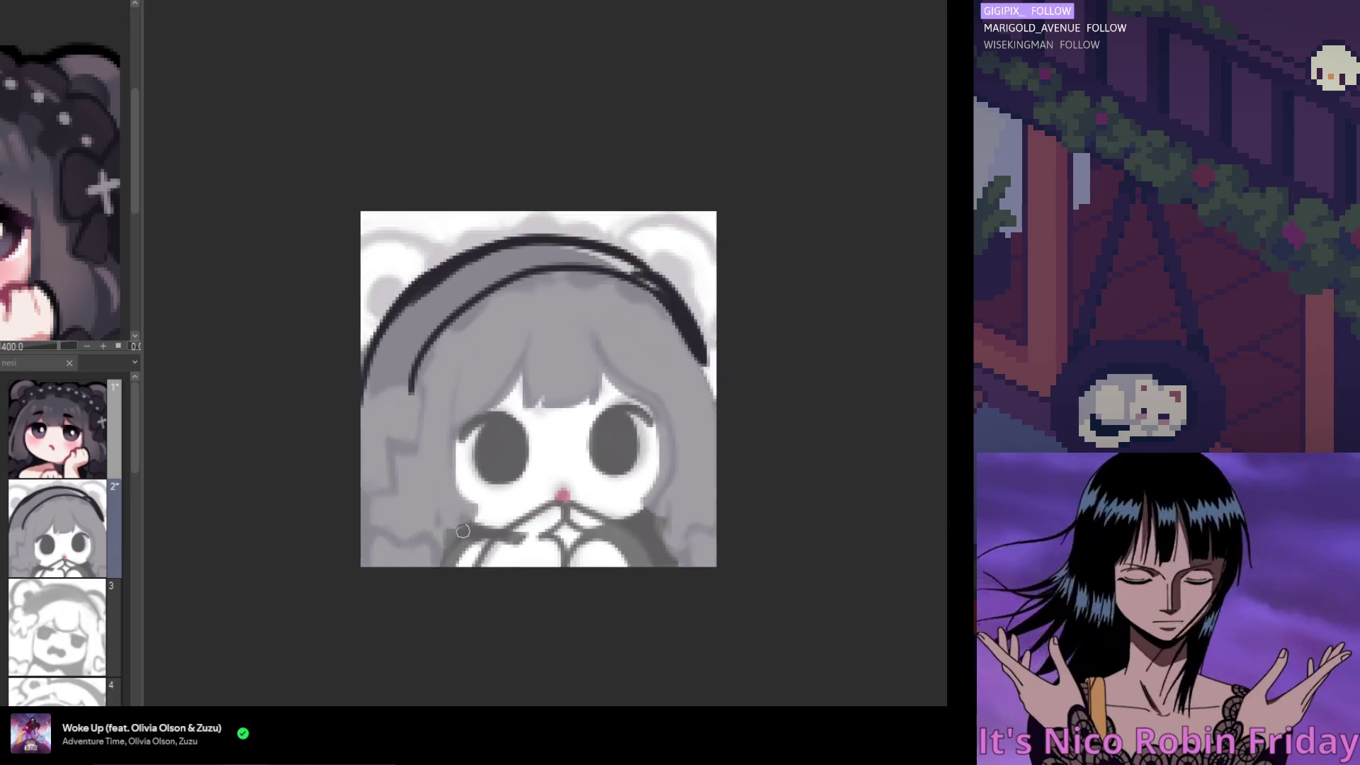
{"action": "scroll", "coordinate": [476, 498], "scroll_direction": "up", "scroll_amount": 2}
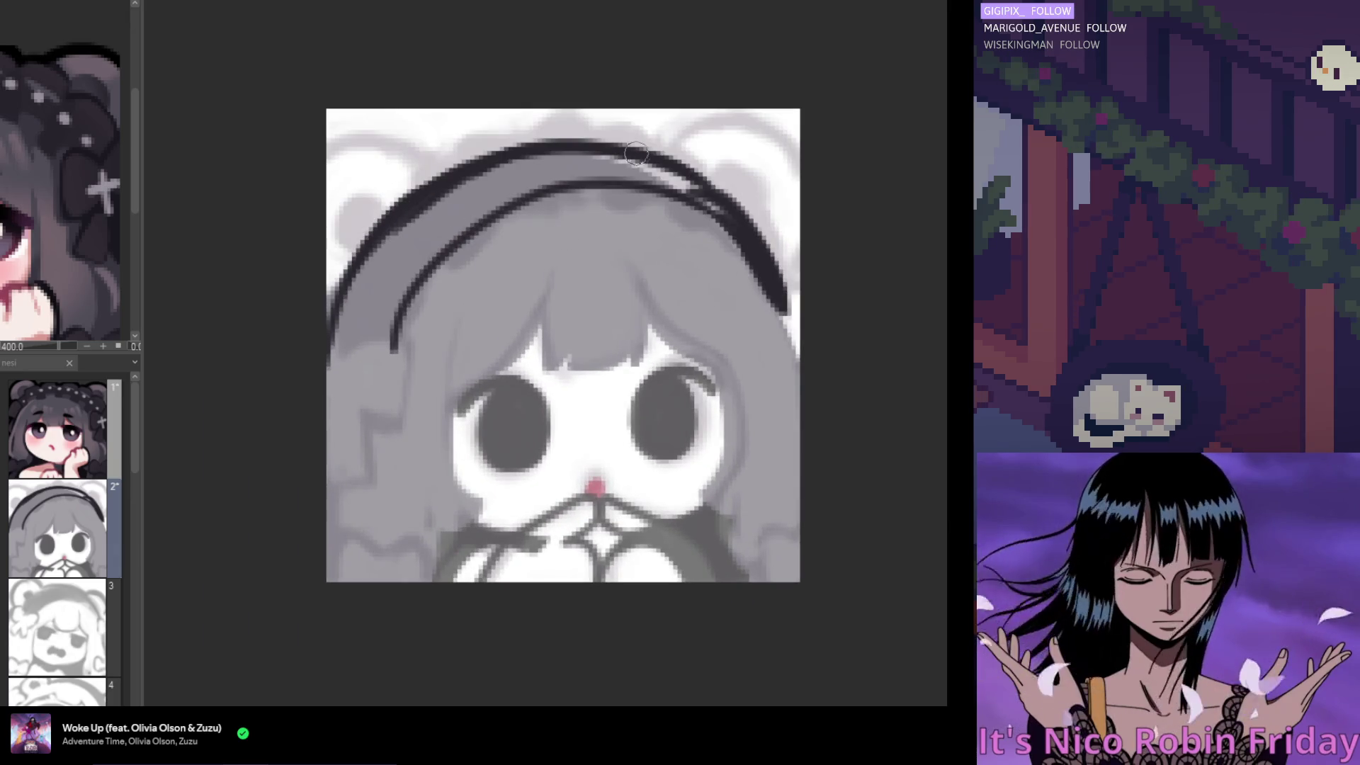
{"action": "left_click", "coordinate": [748, 228], "text": "alt"}
{"action": "mouse_move", "coordinate": [648, 170]}
{"action": "left_mouse_down"}
{"action": "mouse_move", "coordinate": [730, 216]}
{"action": "mouse_move", "coordinate": [754, 276]}
{"action": "mouse_move", "coordinate": [719, 234]}
{"action": "mouse_move", "coordinate": [545, 192]}
{"action": "left_mouse_up"}
{"action": "key", "text": "ctrl+z"}
{"action": "left_click_drag", "start_coordinate": [748, 238], "coordinate": [644, 173]}
{"action": "left_click_drag", "start_coordinate": [655, 166], "coordinate": [419, 238]}
Fill the headband's left arc solid dark down the side of the head
{"action": "mouse_move", "coordinate": [712, 195]}
{"action": "left_mouse_down"}
{"action": "mouse_move", "coordinate": [659, 175]}
{"action": "mouse_move", "coordinate": [401, 269]}
{"action": "left_mouse_up"}
{"action": "left_click_drag", "start_coordinate": [636, 163], "coordinate": [371, 333]}
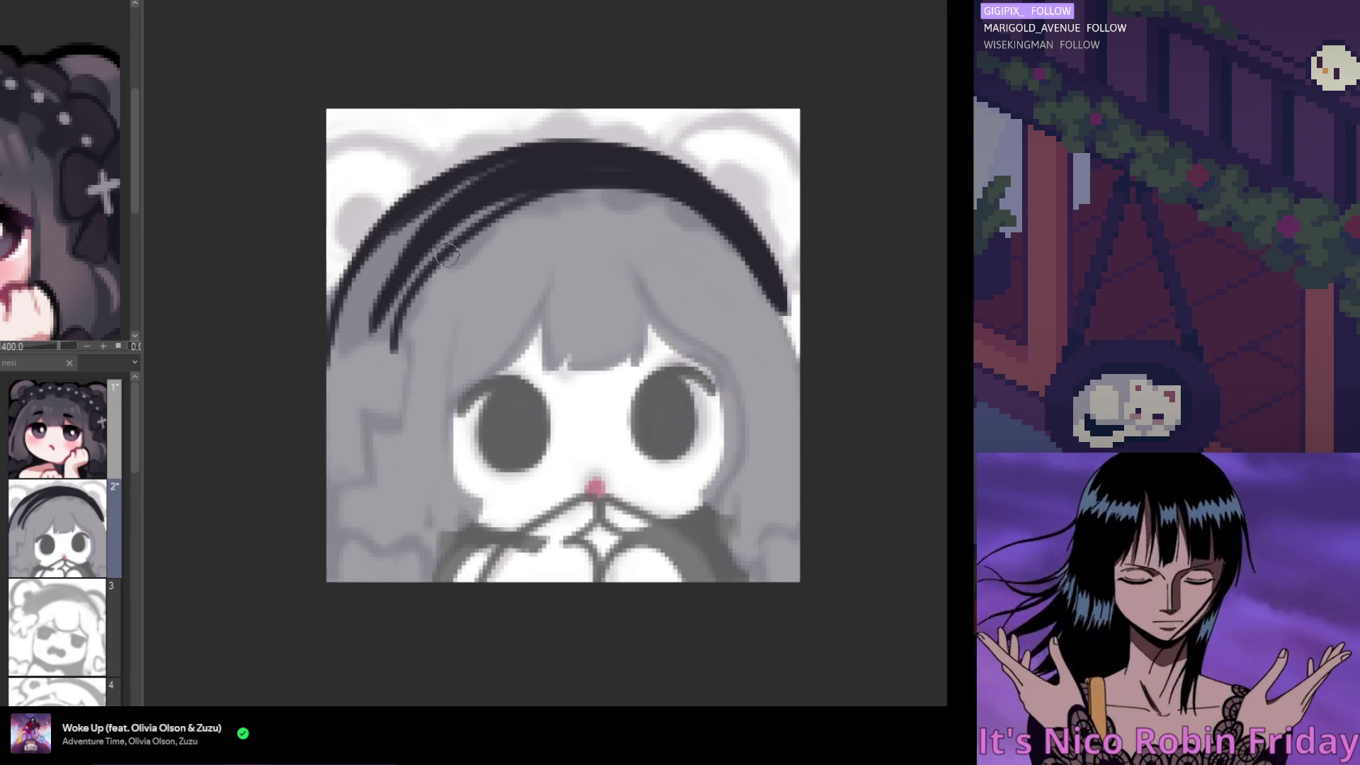
{"action": "left_click_drag", "start_coordinate": [486, 173], "coordinate": [332, 358]}
{"action": "left_click_drag", "start_coordinate": [425, 216], "coordinate": [340, 372]}
{"action": "left_click_drag", "start_coordinate": [437, 191], "coordinate": [350, 376]}
{"action": "left_click_drag", "start_coordinate": [407, 280], "coordinate": [358, 382]}
{"action": "mouse_move", "coordinate": [436, 247]}
{"action": "left_mouse_down"}
{"action": "mouse_move", "coordinate": [371, 386]}
{"action": "mouse_move", "coordinate": [332, 365]}
{"action": "mouse_move", "coordinate": [334, 315]}
{"action": "left_mouse_up"}
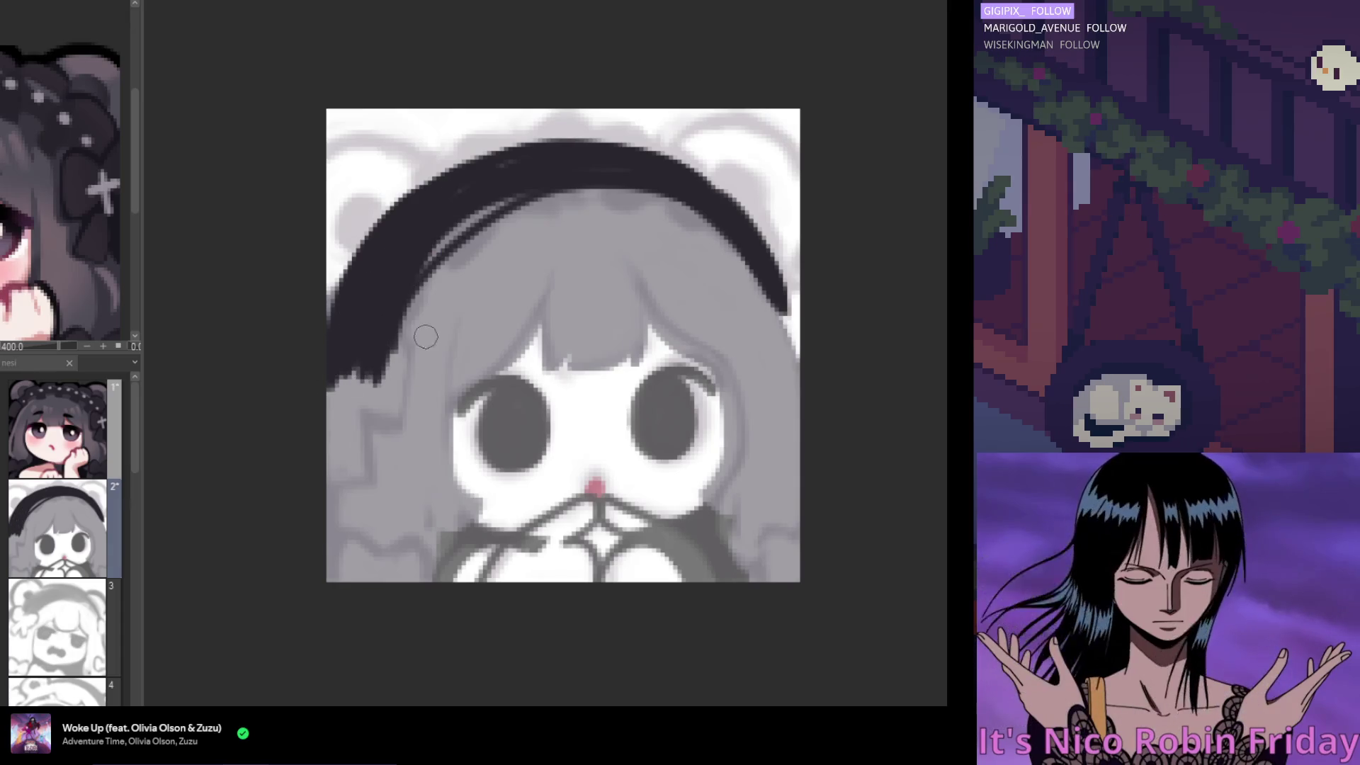
Smooth the left arc's inner and outer edges and darken the inner curve in mirrored view
{"action": "mouse_move", "coordinate": [516, 193]}
{"action": "left_mouse_down"}
{"action": "mouse_move", "coordinate": [425, 269]}
{"action": "mouse_move", "coordinate": [388, 331]}
{"action": "left_mouse_up"}
{"action": "left_click_drag", "start_coordinate": [428, 266], "coordinate": [383, 368]}
{"action": "left_click_drag", "start_coordinate": [453, 163], "coordinate": [386, 241]}
{"action": "mouse_move", "coordinate": [453, 162]}
{"action": "left_mouse_down"}
{"action": "mouse_move", "coordinate": [364, 239]}
{"action": "mouse_move", "coordinate": [340, 280]}
{"action": "left_mouse_up"}
{"action": "left_click_drag", "start_coordinate": [425, 213], "coordinate": [353, 312]}
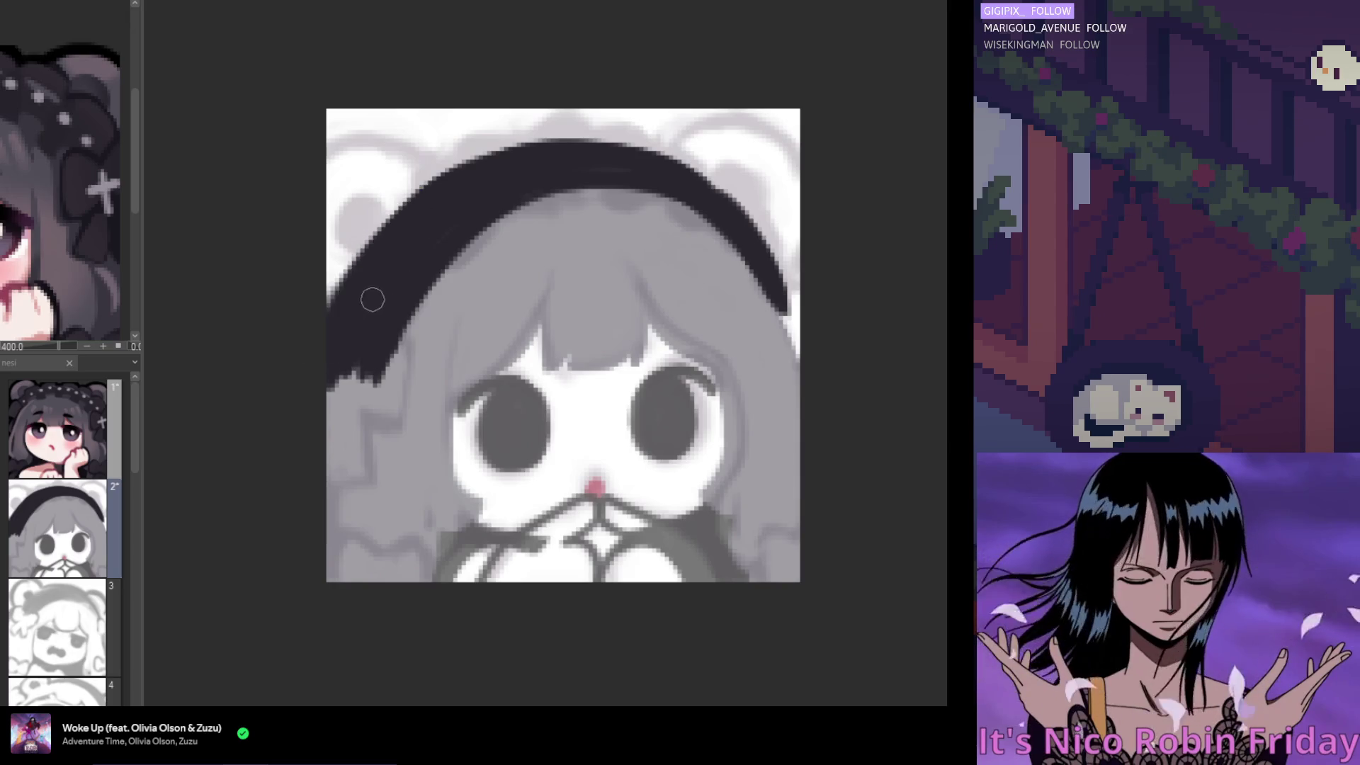
{"action": "key", "text": "h"}
{"action": "mouse_move", "coordinate": [540, 228]}
{"action": "left_mouse_down"}
{"action": "mouse_move", "coordinate": [713, 182]}
{"action": "mouse_move", "coordinate": [741, 202]}
{"action": "left_mouse_up"}
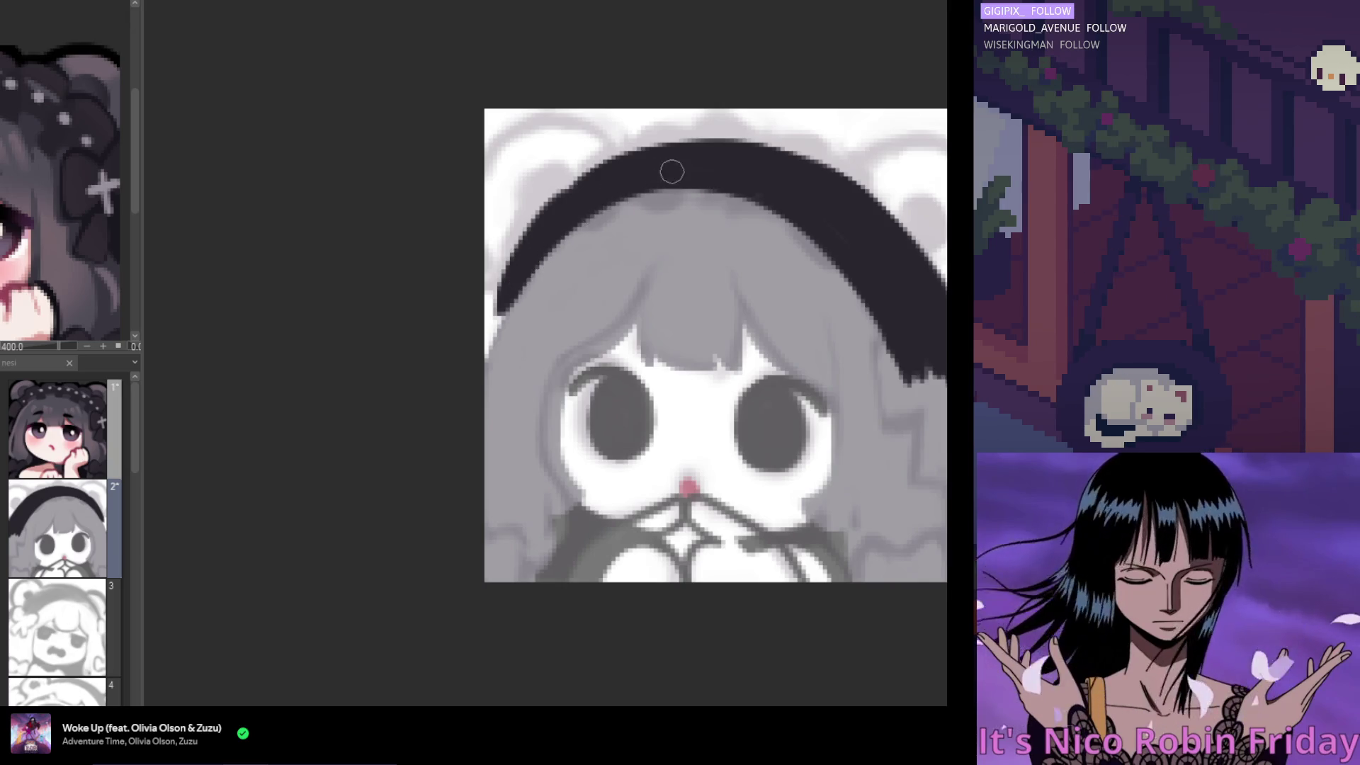
{"action": "left_click_drag", "start_coordinate": [577, 291], "coordinate": [419, 291]}
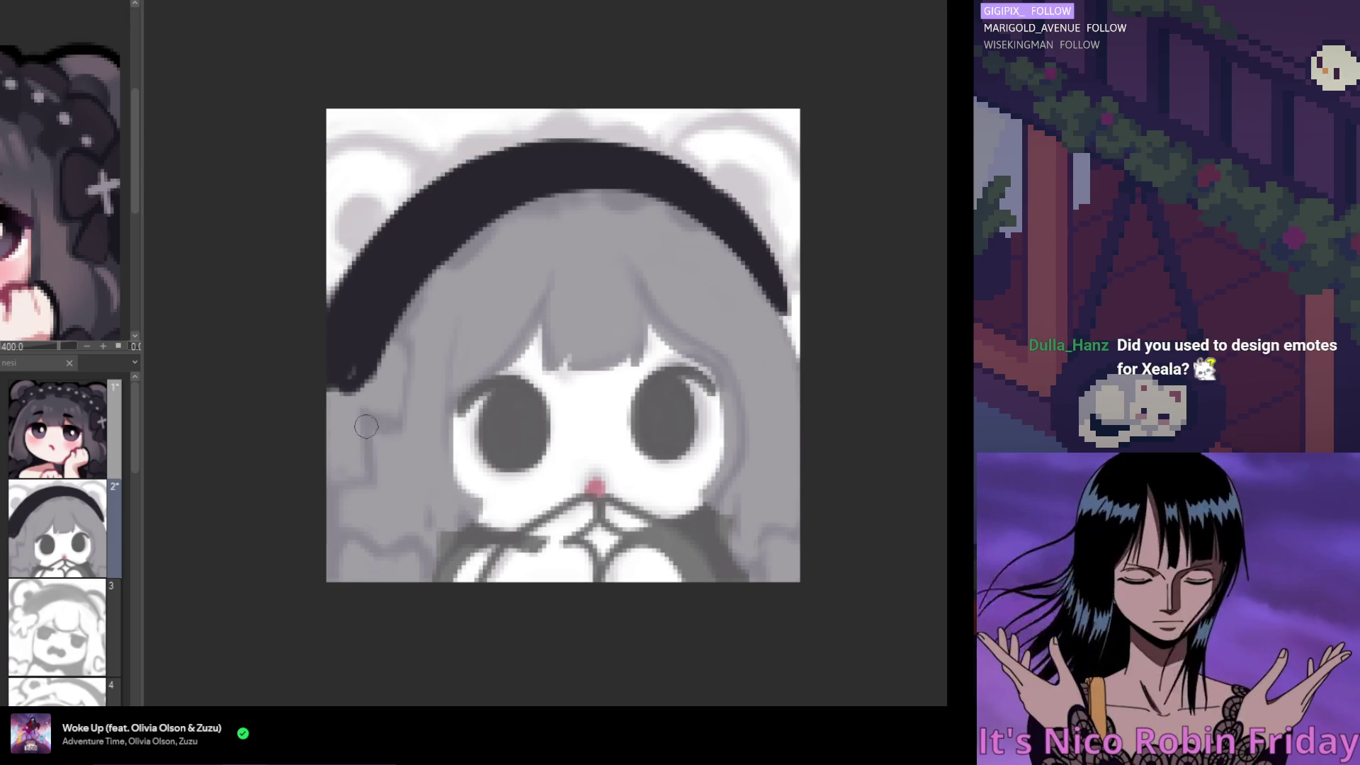
Round off the headband's left tip with grey and reshape its inner edge
{"action": "mouse_move", "coordinate": [386, 372]}
{"action": "left_mouse_down"}
{"action": "mouse_move", "coordinate": [299, 352]}
{"action": "mouse_move", "coordinate": [375, 378]}
{"action": "mouse_move", "coordinate": [303, 315]}
{"action": "left_mouse_up"}
{"action": "mouse_move", "coordinate": [329, 389]}
{"action": "left_mouse_down"}
{"action": "mouse_move", "coordinate": [358, 386]}
{"action": "mouse_move", "coordinate": [387, 311]}
{"action": "left_mouse_up"}
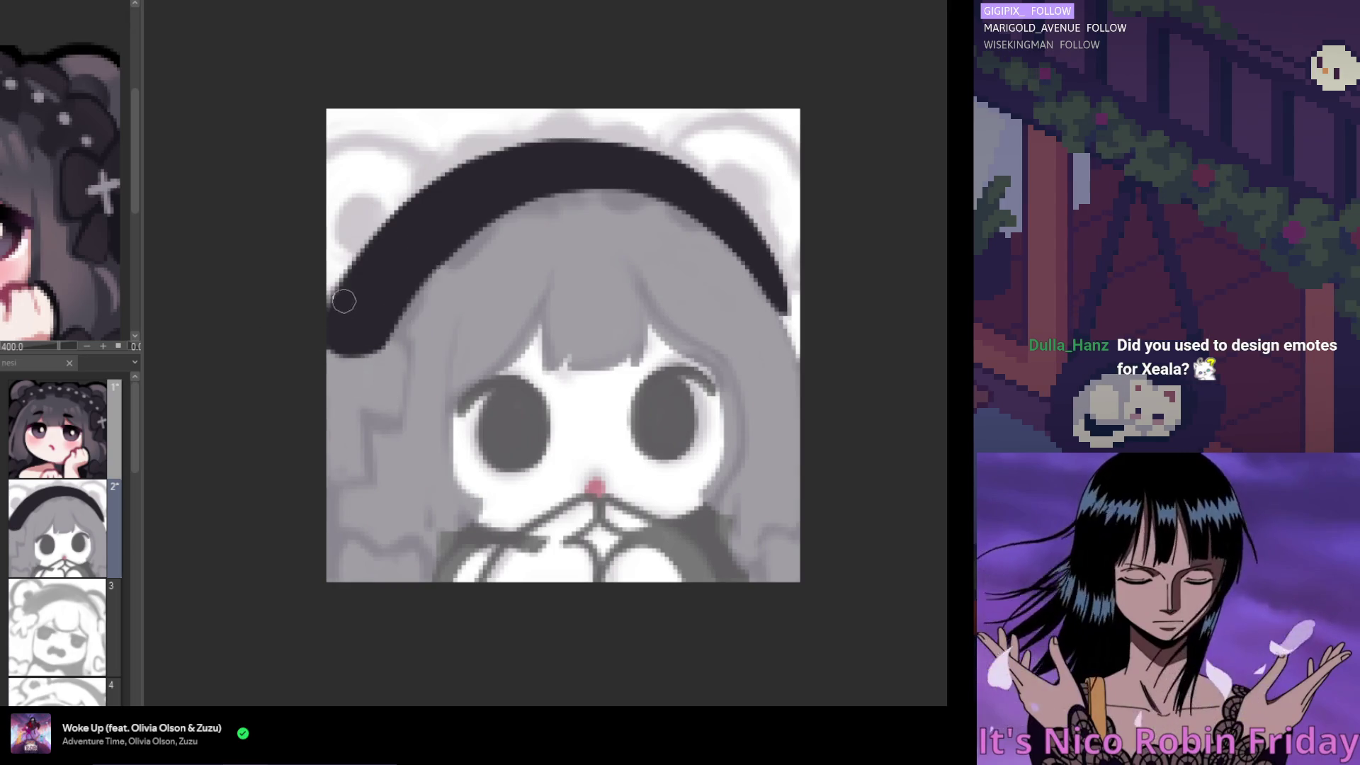
{"action": "mouse_move", "coordinate": [376, 328]}
{"action": "left_mouse_down"}
{"action": "mouse_move", "coordinate": [406, 288]}
{"action": "mouse_move", "coordinate": [389, 319]}
{"action": "left_mouse_up"}
{"action": "mouse_move", "coordinate": [427, 277]}
{"action": "left_mouse_down"}
{"action": "mouse_move", "coordinate": [417, 298]}
{"action": "mouse_move", "coordinate": [429, 279]}
{"action": "left_mouse_up"}
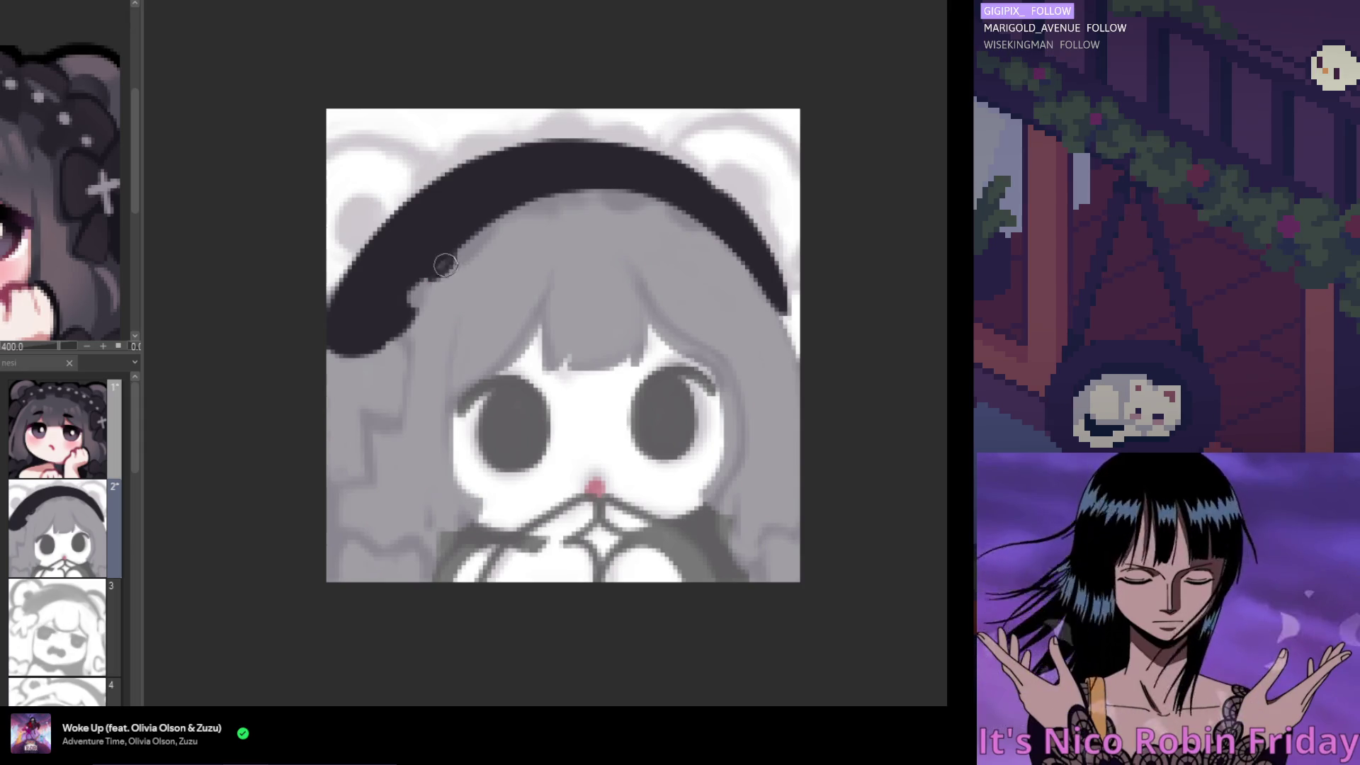
{"action": "mouse_move", "coordinate": [450, 244]}
{"action": "left_mouse_down"}
{"action": "mouse_move", "coordinate": [418, 293]}
{"action": "mouse_move", "coordinate": [467, 231]}
{"action": "mouse_move", "coordinate": [545, 200]}
{"action": "mouse_move", "coordinate": [670, 198]}
{"action": "mouse_move", "coordinate": [716, 237]}
{"action": "mouse_move", "coordinate": [694, 225]}
{"action": "mouse_move", "coordinate": [737, 294]}
{"action": "mouse_move", "coordinate": [786, 308]}
{"action": "left_mouse_up"}
{"action": "scroll", "coordinate": [652, 58], "scroll_direction": "down", "scroll_amount": 3}
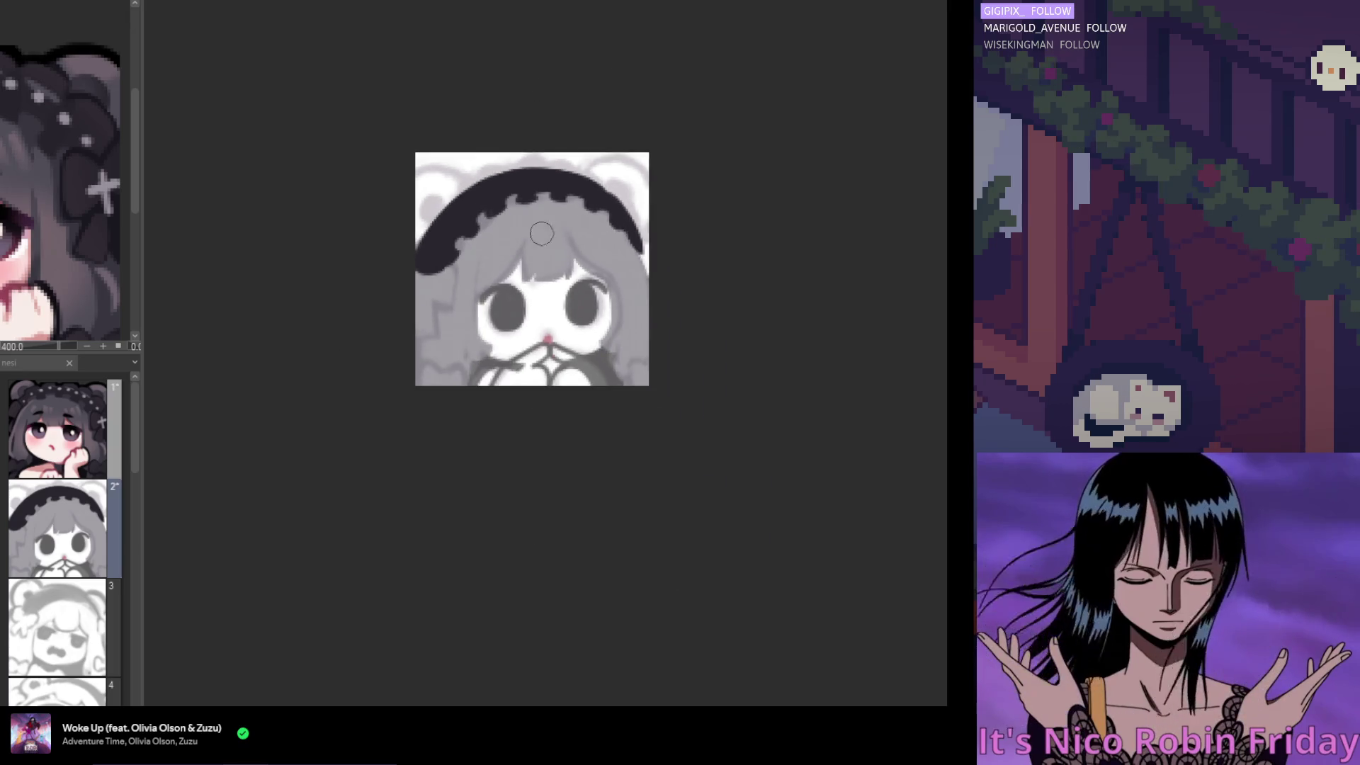
Show the whole reference image for comparison
{"action": "scroll", "coordinate": [545, 188], "scroll_direction": "up", "scroll_amount": 3}
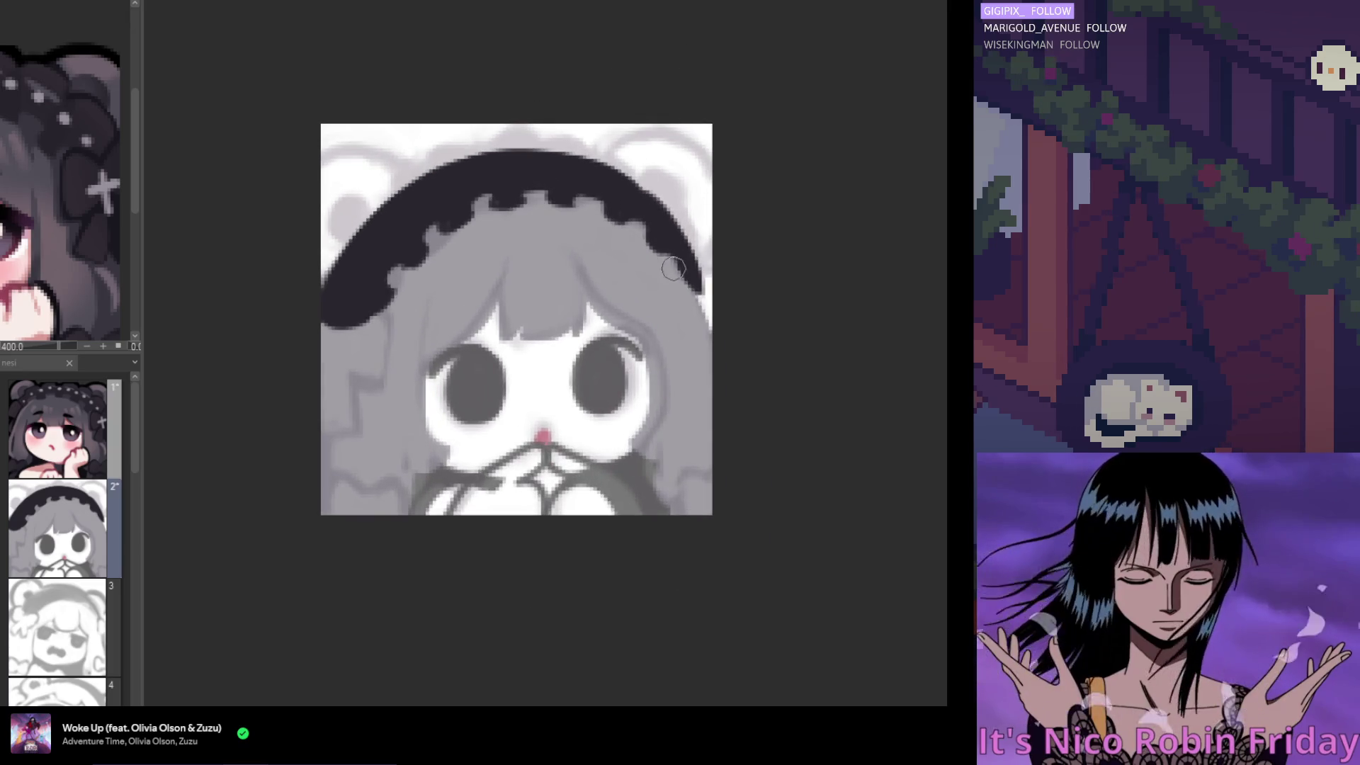
{"action": "left_click", "coordinate": [57, 429]}
{"action": "scroll", "coordinate": [75, 192], "scroll_direction": "down", "scroll_amount": 5}
{"action": "scroll", "coordinate": [75, 191], "scroll_direction": "up", "scroll_amount": 3}
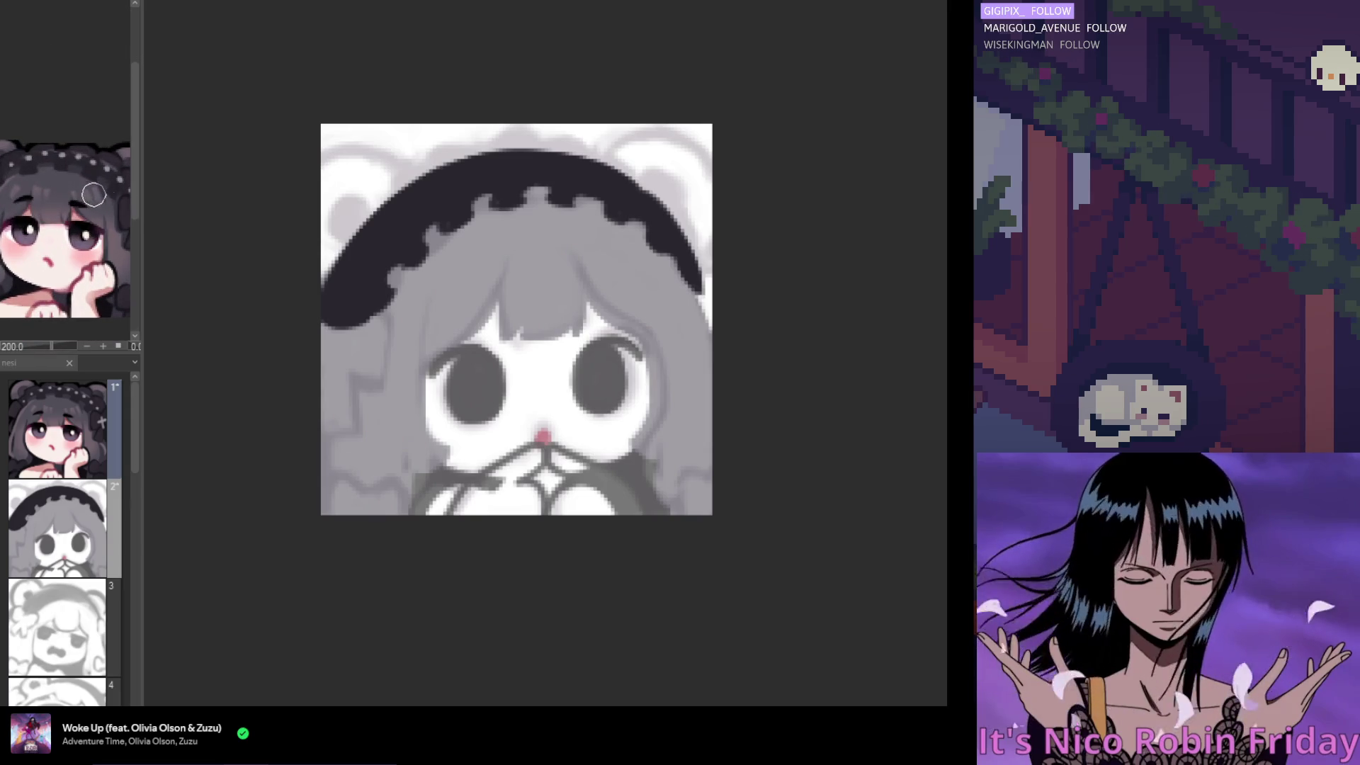
Reselect layer 2 and undo the last two scalloped bumps on the lower edge
{"action": "left_click", "coordinate": [57, 528]}
{"action": "scroll", "coordinate": [505, 214], "scroll_direction": "up", "scroll_amount": 1}
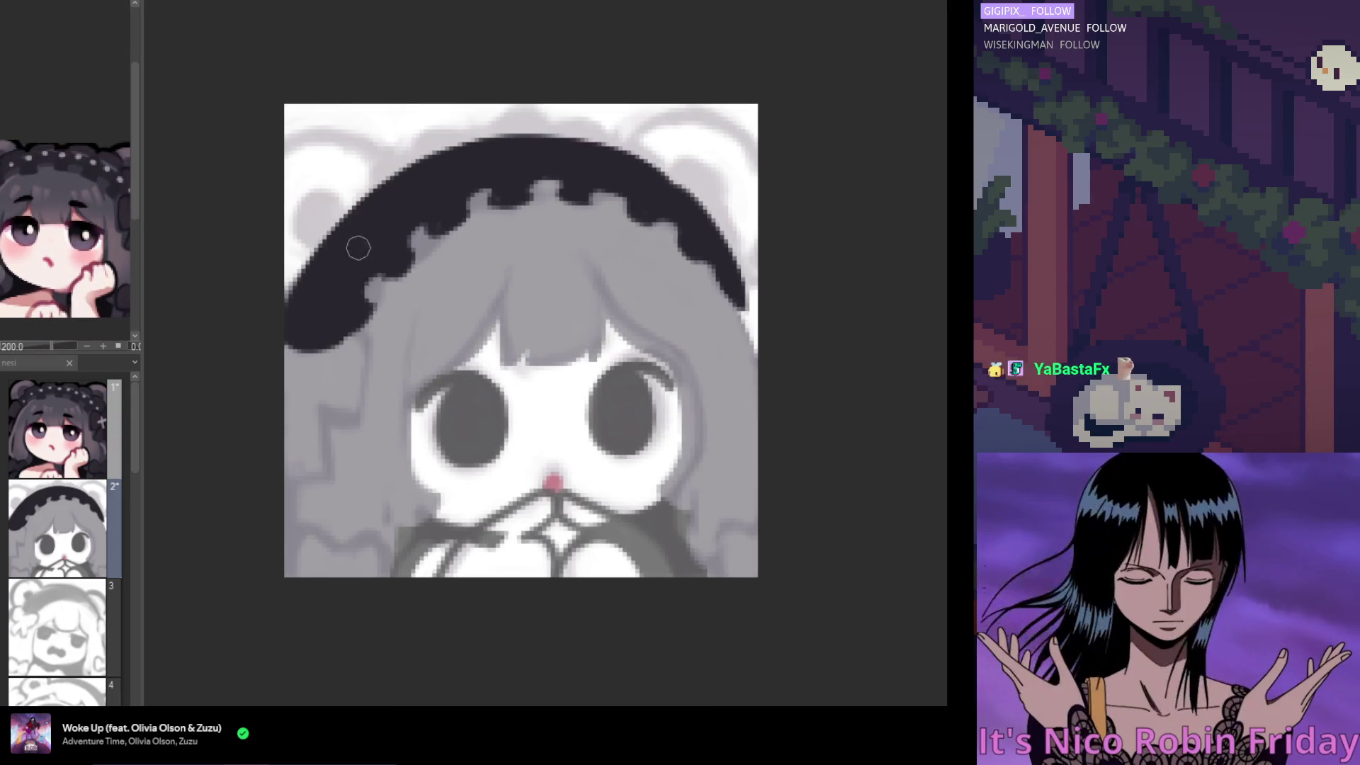
{"action": "key", "text": "ctrl+z"}
{"action": "key", "text": "ctrl+z"}
{"action": "key", "text": "ctrl+z"}
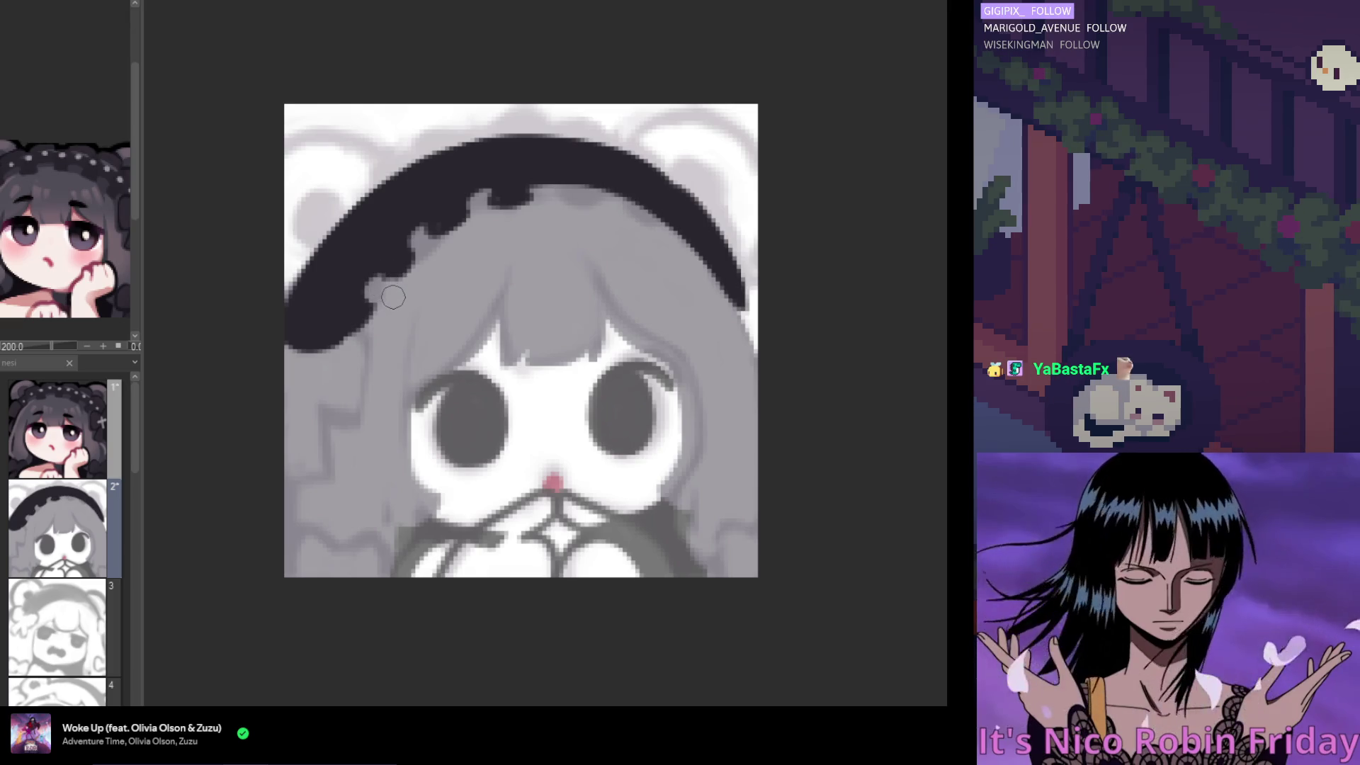
{"action": "key", "text": "ctrl+z"}
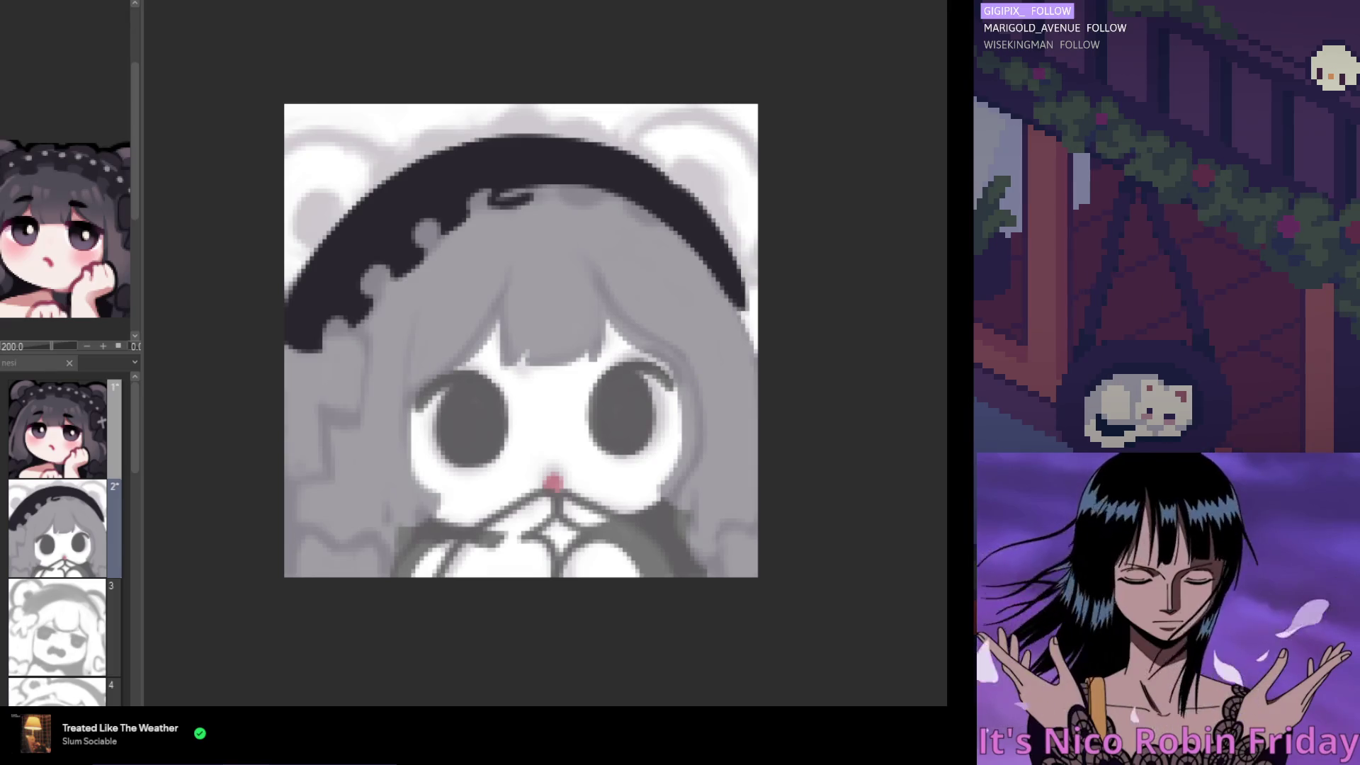
Reshape the headband's lace edge with grey paint
{"action": "scroll", "coordinate": [456, 202], "scroll_direction": "up", "scroll_amount": 1}
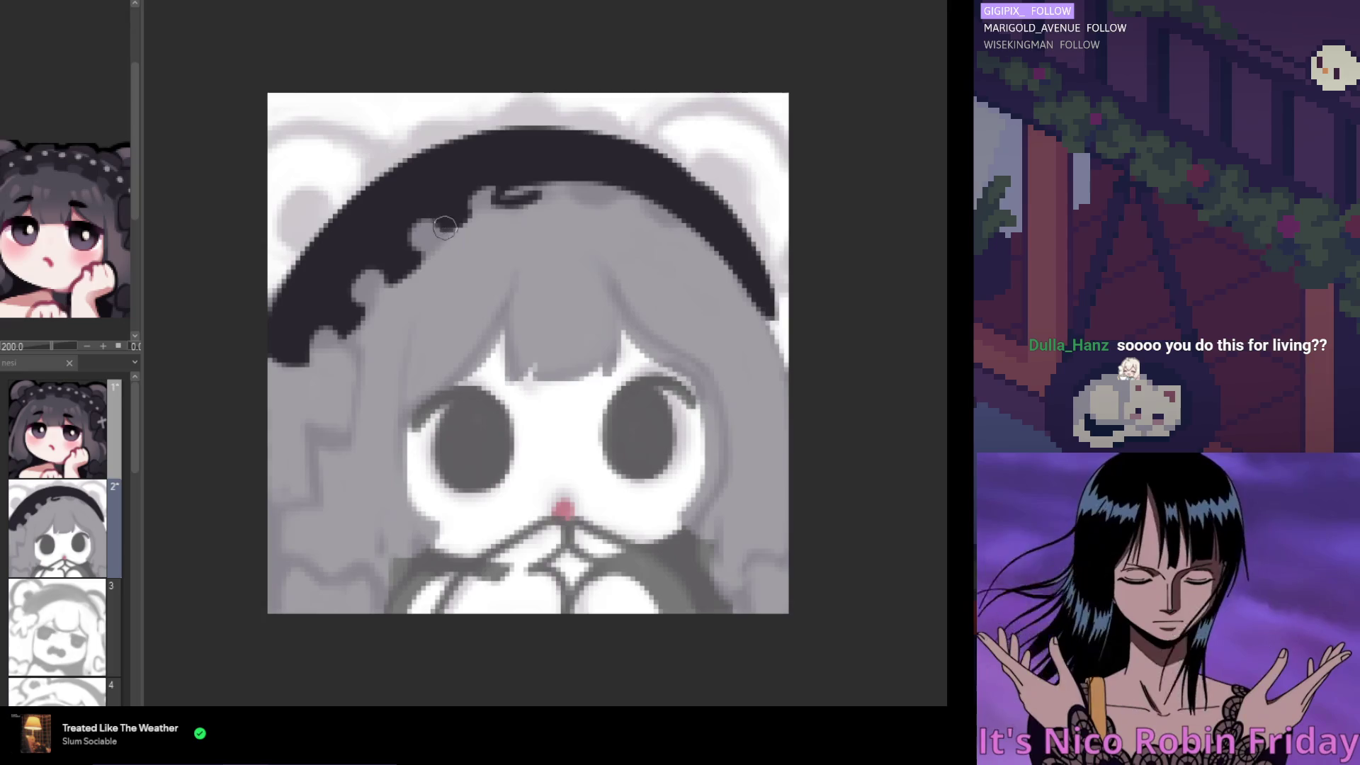
{"action": "mouse_move", "coordinate": [459, 199]}
{"action": "left_mouse_down"}
{"action": "mouse_move", "coordinate": [543, 201]}
{"action": "mouse_move", "coordinate": [538, 186]}
{"action": "mouse_move", "coordinate": [556, 174]}
{"action": "mouse_move", "coordinate": [592, 186]}
{"action": "left_mouse_up"}
{"action": "scroll", "coordinate": [576, 144], "scroll_direction": "down", "scroll_amount": 5}
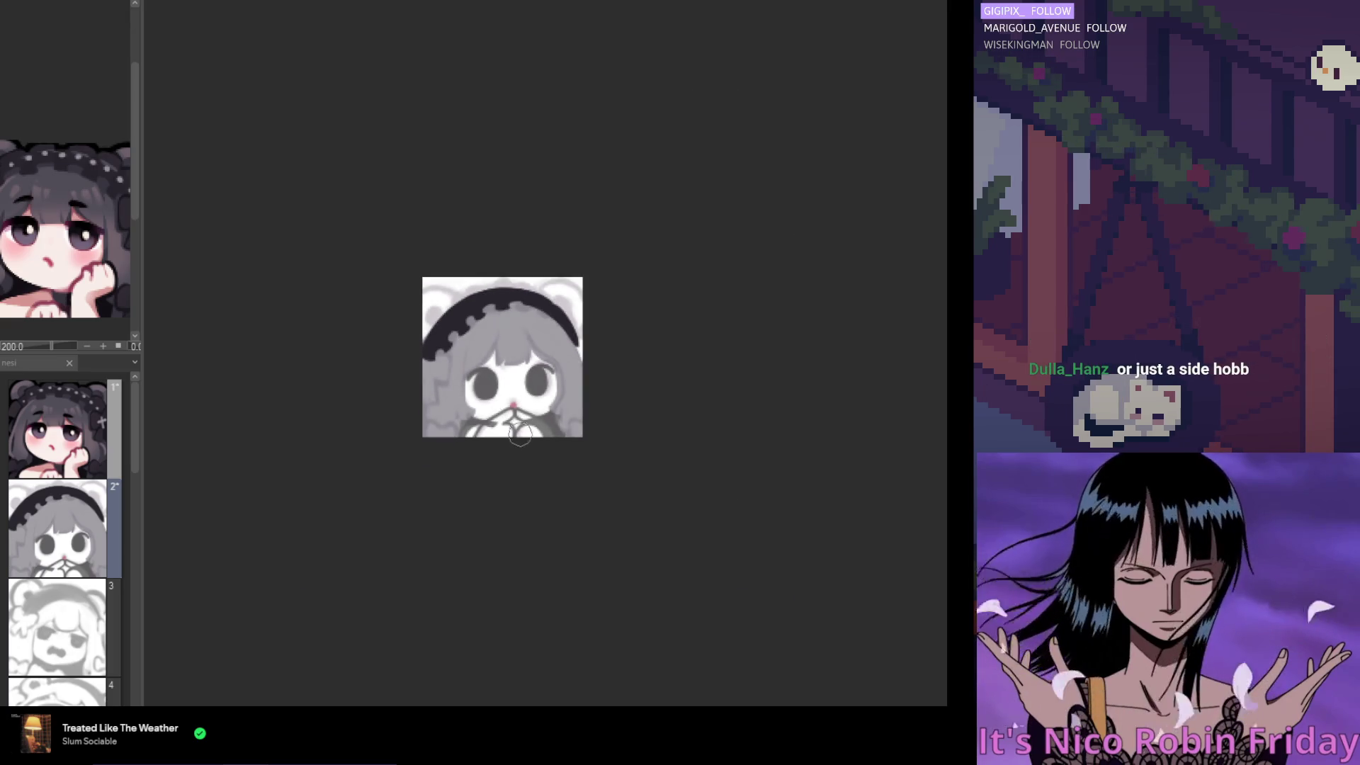
{"action": "scroll", "coordinate": [512, 299], "scroll_direction": "up", "scroll_amount": 1}
{"action": "scroll", "coordinate": [511, 300], "scroll_direction": "up", "scroll_amount": 3}
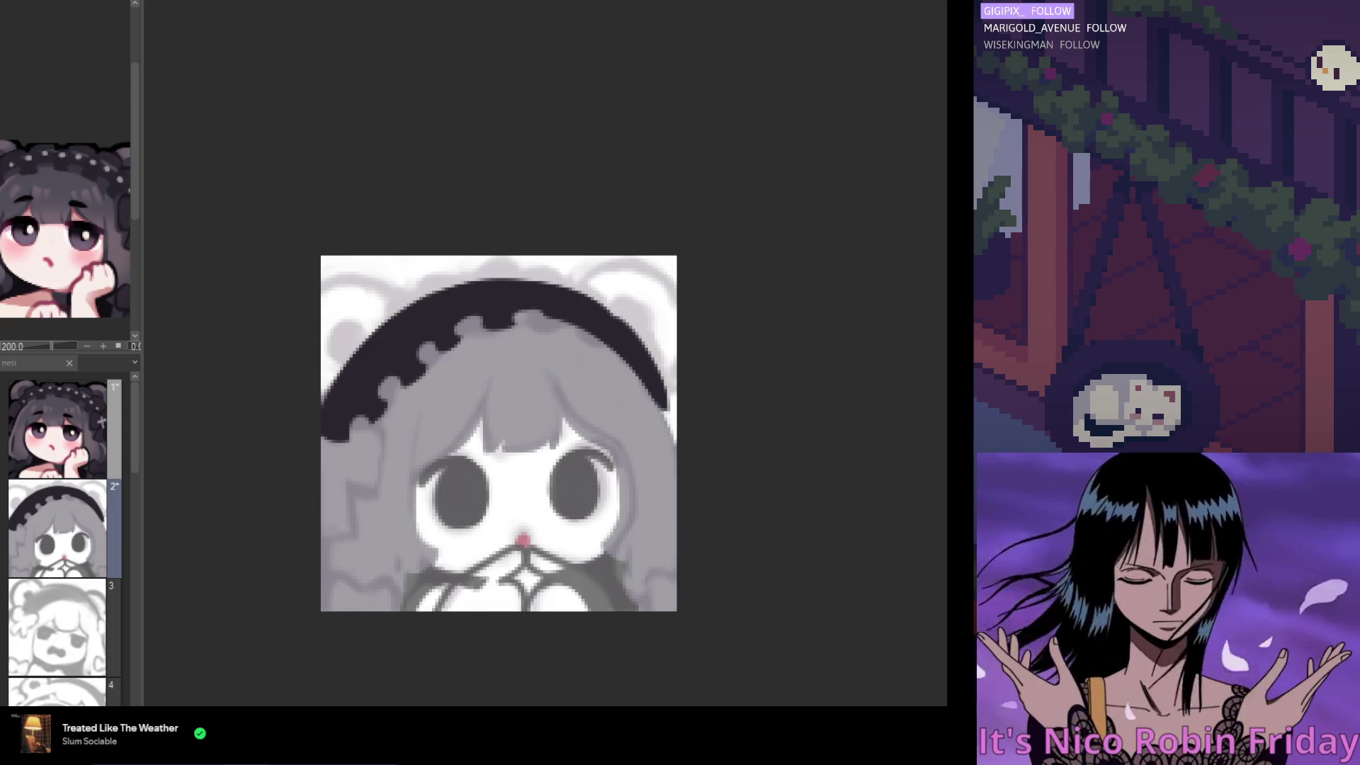
{"action": "scroll", "coordinate": [425, 446], "scroll_direction": "up", "scroll_amount": 1}
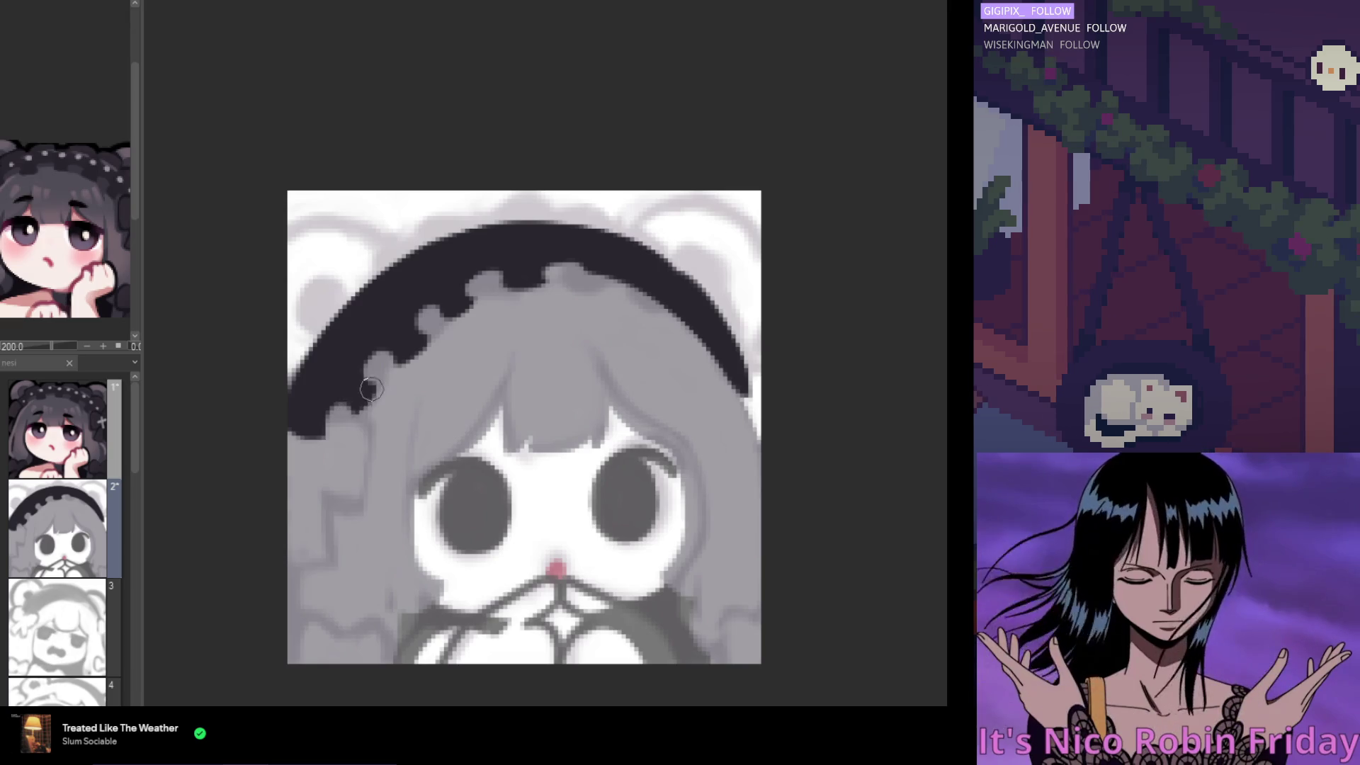
Fill gaps in the headband's dark edge and carve grey scallops into its lower edge
{"action": "left_click_drag", "start_coordinate": [355, 397], "coordinate": [361, 382]}
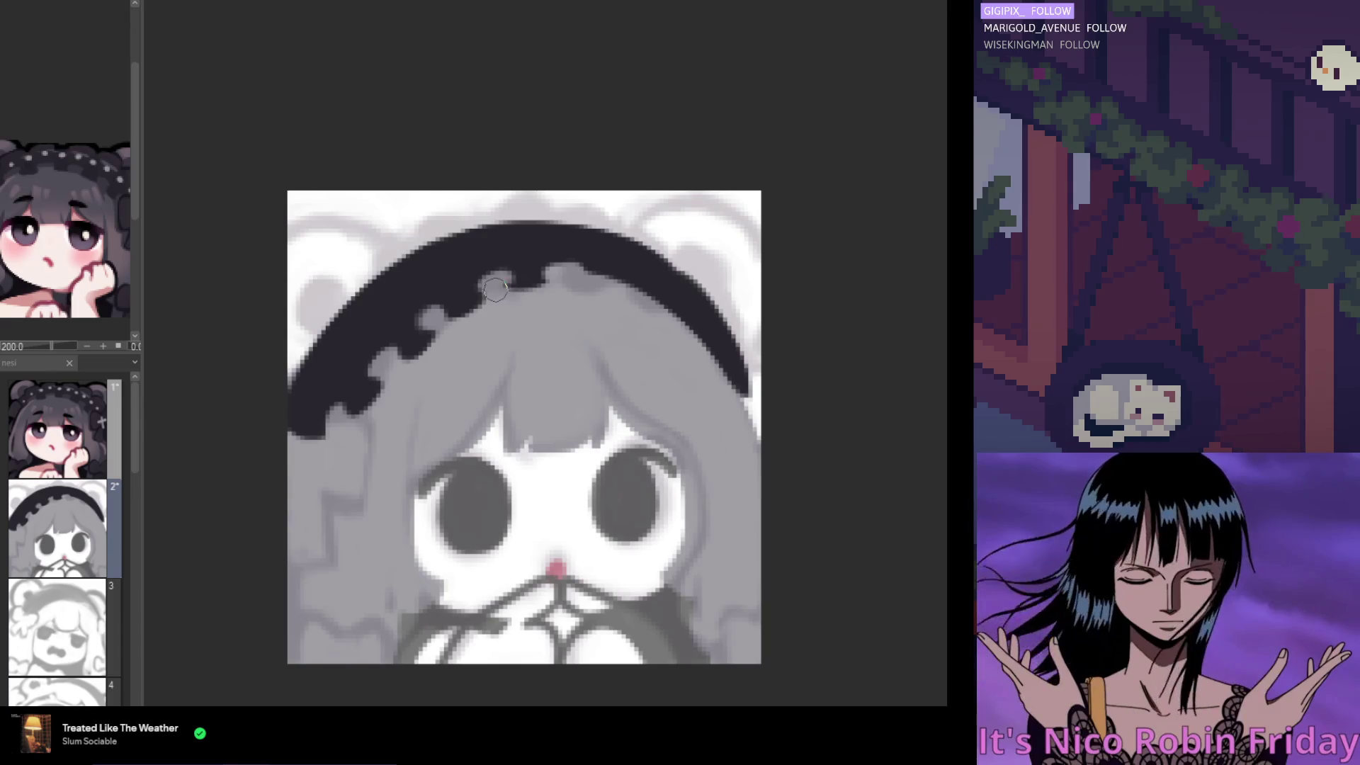
{"action": "mouse_move", "coordinate": [518, 284]}
{"action": "left_mouse_down"}
{"action": "mouse_move", "coordinate": [589, 252]}
{"action": "mouse_move", "coordinate": [607, 286]}
{"action": "mouse_move", "coordinate": [661, 288]}
{"action": "left_mouse_up"}
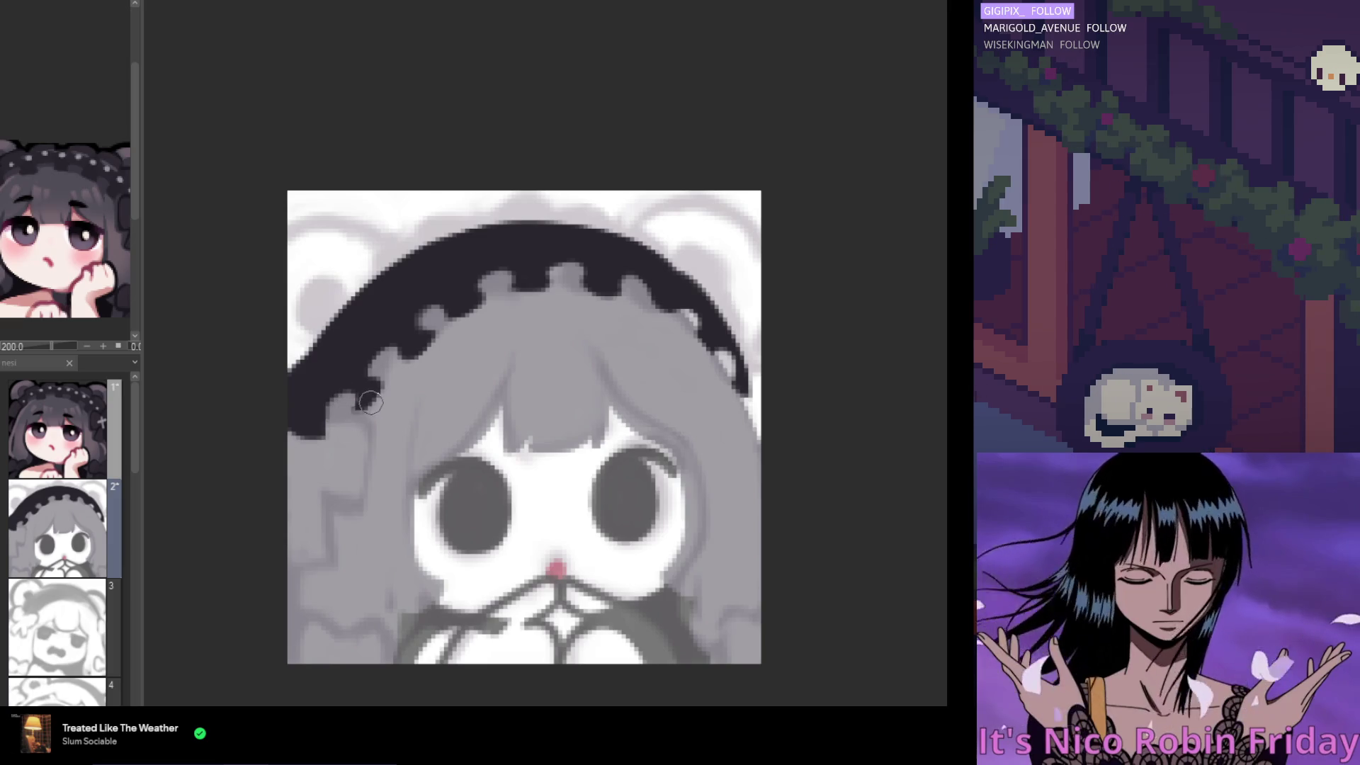
{"action": "left_click_drag", "start_coordinate": [362, 394], "coordinate": [391, 368]}
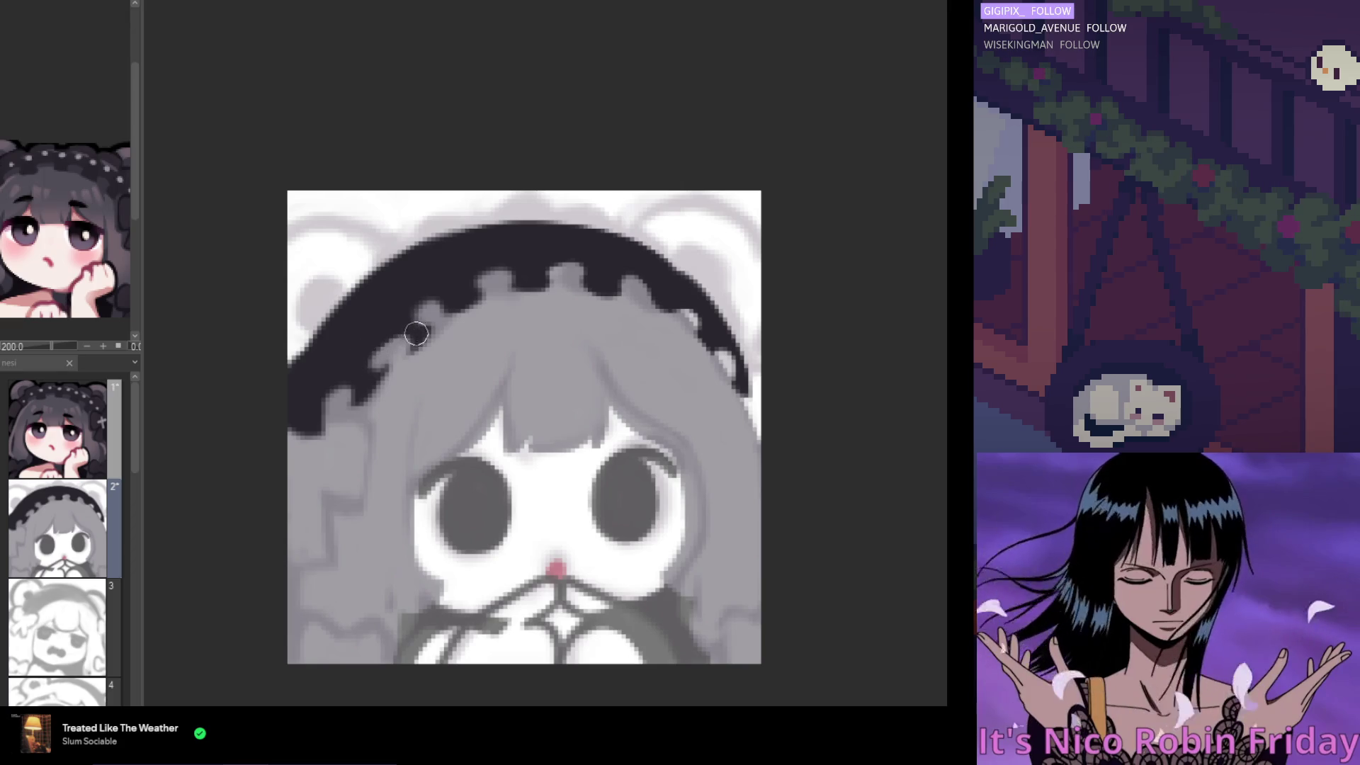
{"action": "mouse_move", "coordinate": [437, 325]}
{"action": "left_mouse_down"}
{"action": "mouse_move", "coordinate": [454, 301]}
{"action": "mouse_move", "coordinate": [443, 305]}
{"action": "mouse_move", "coordinate": [477, 303]}
{"action": "mouse_move", "coordinate": [527, 263]}
{"action": "mouse_move", "coordinate": [490, 281]}
{"action": "mouse_move", "coordinate": [595, 286]}
{"action": "mouse_move", "coordinate": [566, 282]}
{"action": "mouse_move", "coordinate": [585, 267]}
{"action": "mouse_move", "coordinate": [546, 244]}
{"action": "mouse_move", "coordinate": [574, 282]}
{"action": "mouse_move", "coordinate": [635, 282]}
{"action": "mouse_move", "coordinate": [682, 322]}
{"action": "left_mouse_up"}
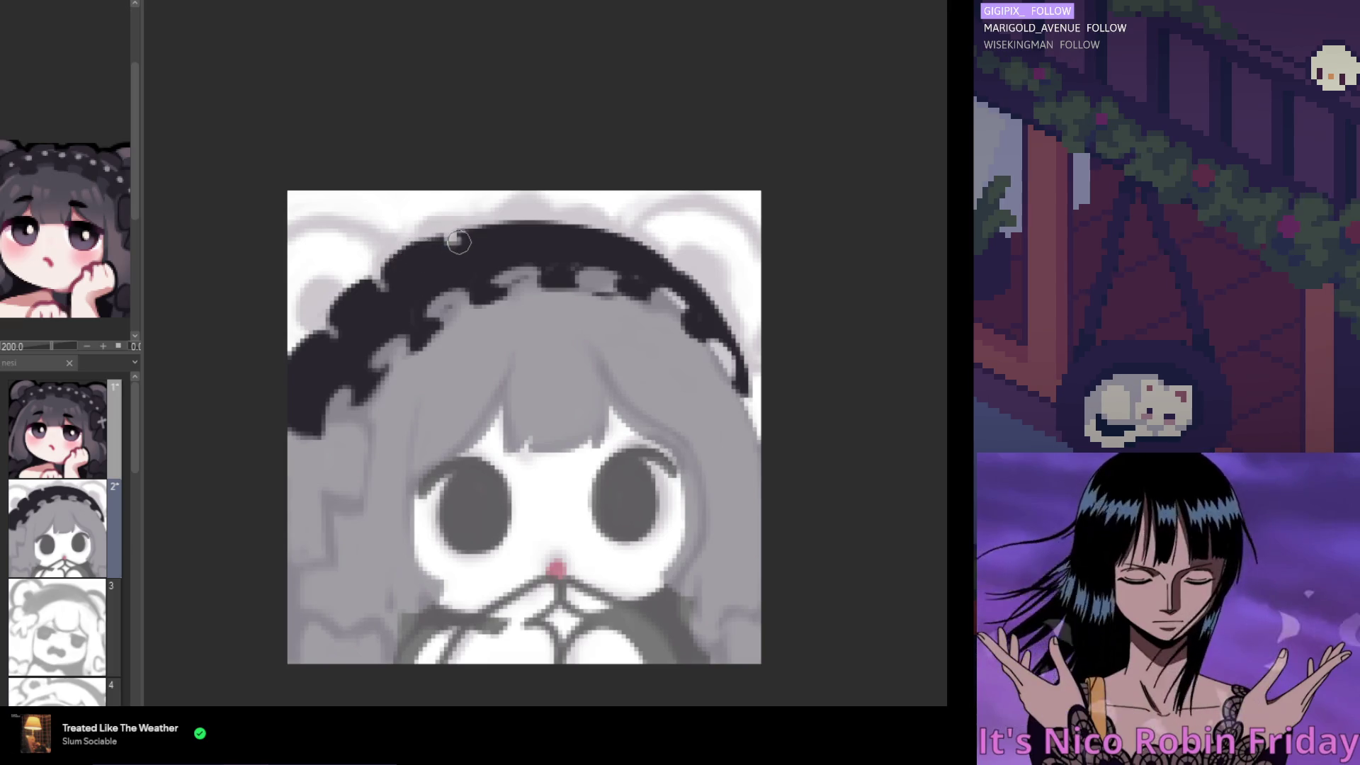
Build scalloped ruffles along the headband's top edge, then switch to a larger brush
{"action": "left_click_drag", "start_coordinate": [495, 243], "coordinate": [540, 231]}
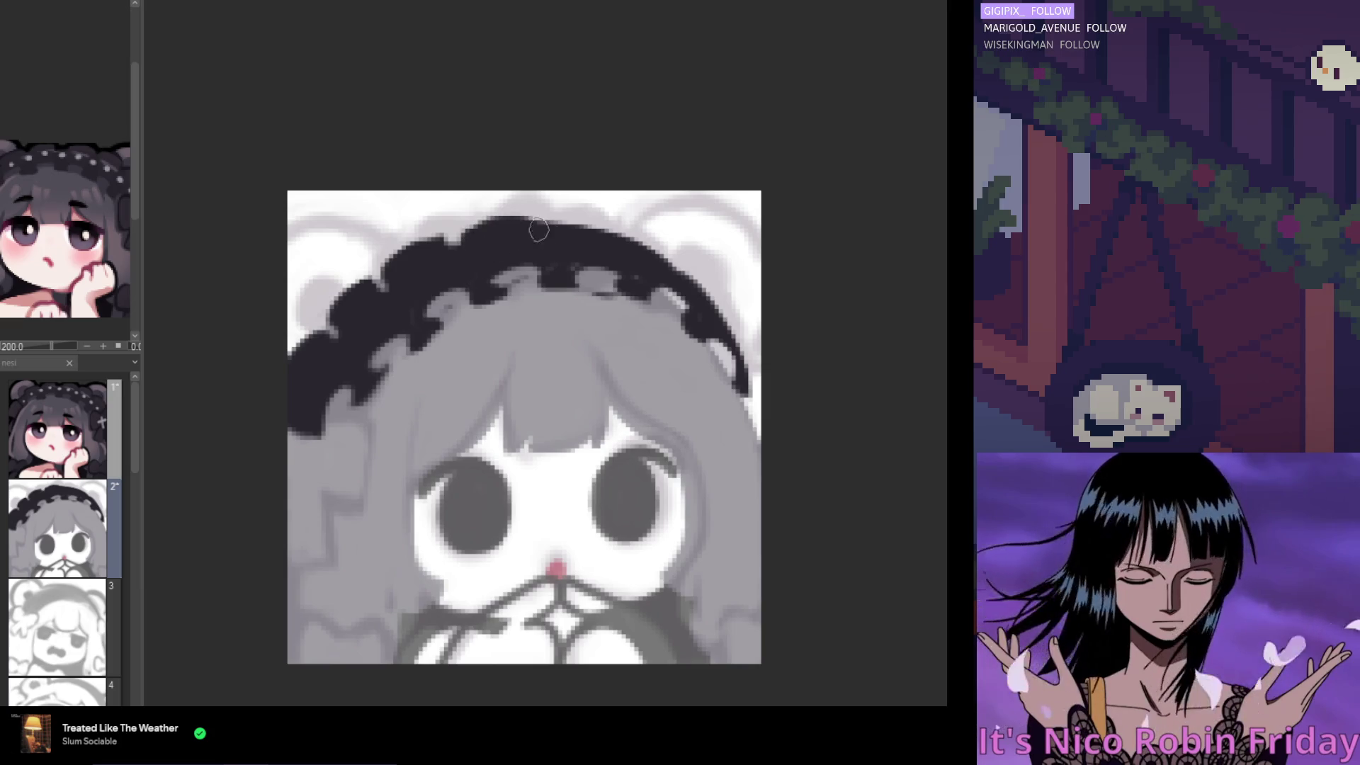
{"action": "mouse_move", "coordinate": [603, 224]}
{"action": "left_mouse_down"}
{"action": "mouse_move", "coordinate": [706, 309]}
{"action": "mouse_move", "coordinate": [743, 353]}
{"action": "mouse_move", "coordinate": [708, 316]}
{"action": "mouse_move", "coordinate": [743, 383]}
{"action": "left_mouse_up"}
{"action": "scroll", "coordinate": [622, 284], "scroll_direction": "left", "scroll_amount": 3}
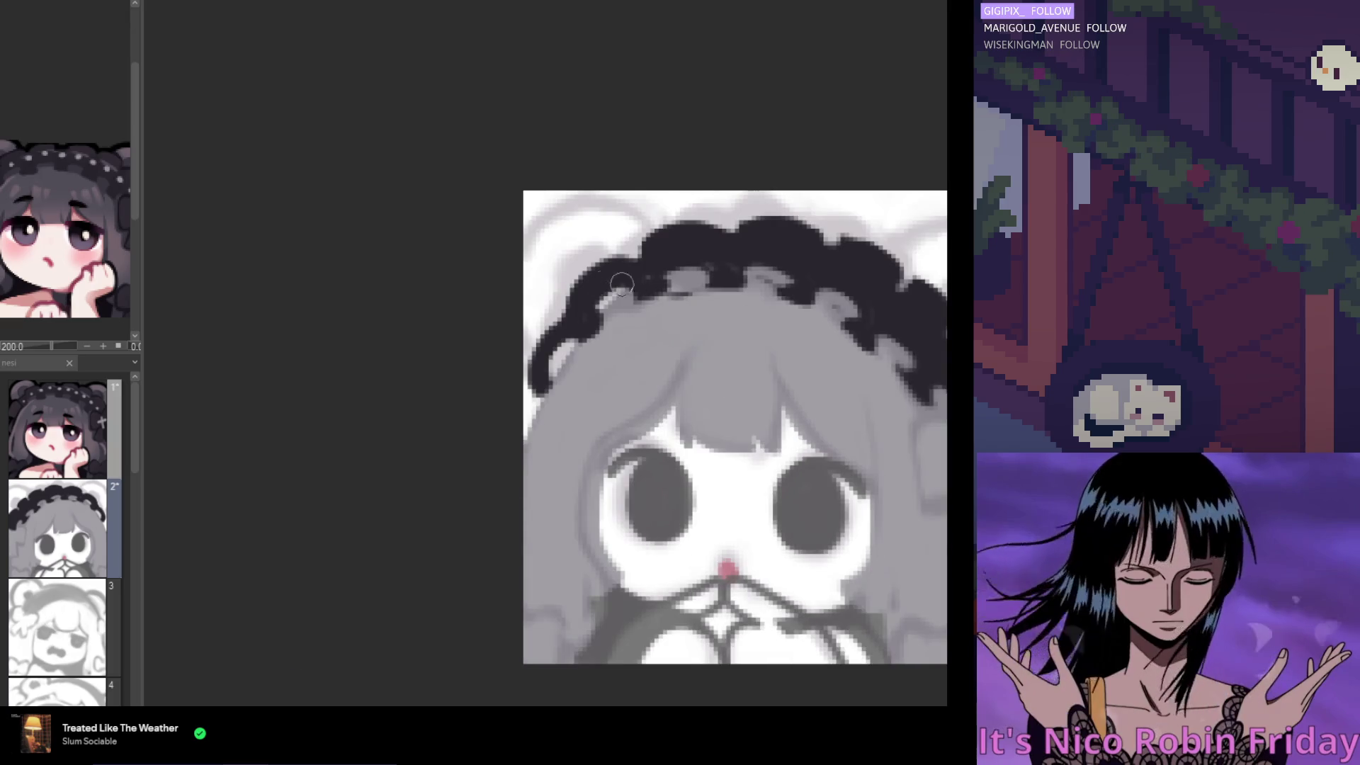
{"action": "scroll", "coordinate": [565, 321], "scroll_direction": "down", "scroll_amount": 5}
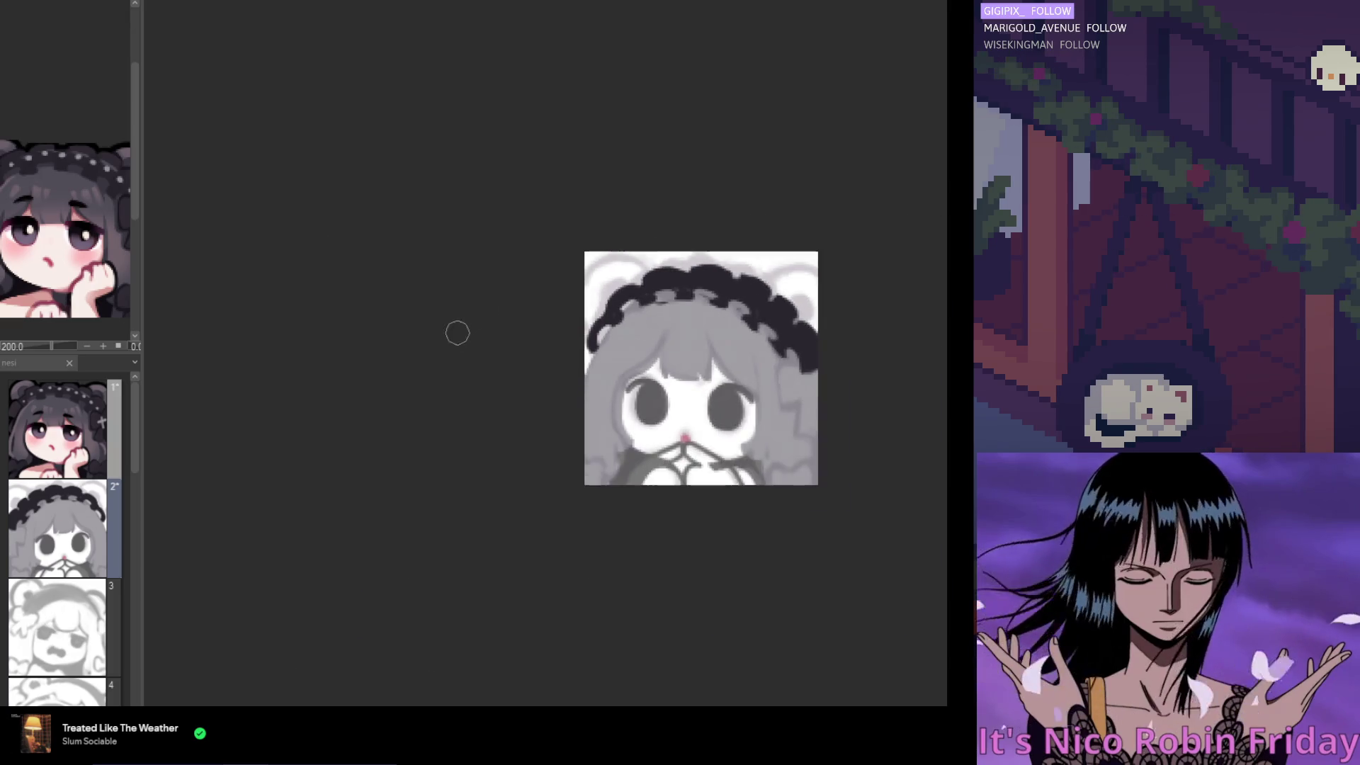
{"action": "scroll", "coordinate": [698, 325], "scroll_direction": "up", "scroll_amount": 4}
{"action": "scroll", "coordinate": [698, 325], "scroll_direction": "down", "scroll_amount": 2}
{"action": "scroll", "coordinate": [609, 347], "scroll_direction": "up", "scroll_amount": 2}
{"action": "scroll", "coordinate": [524, 368], "scroll_direction": "down", "scroll_amount": 2}
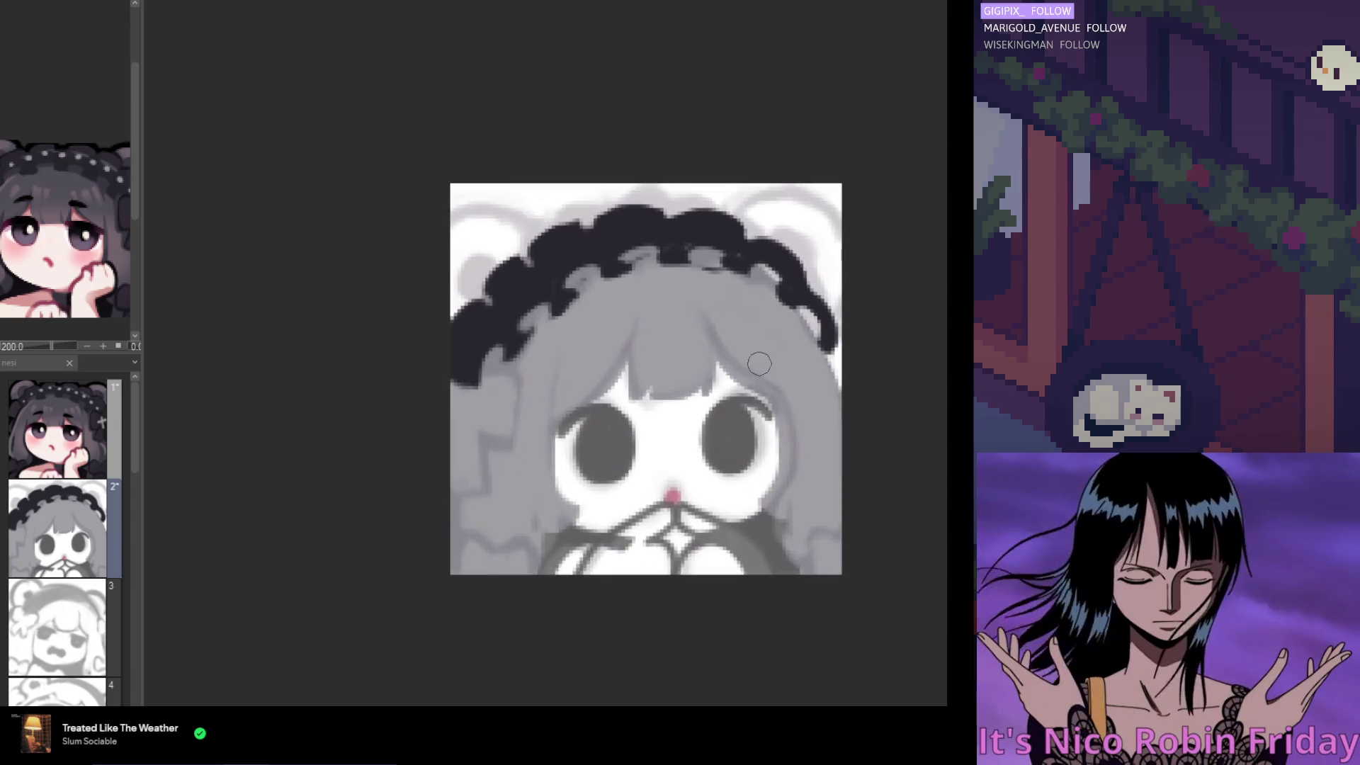
{"action": "scroll", "coordinate": [437, 387], "scroll_direction": "up", "scroll_amount": 2}
{"action": "scroll", "coordinate": [437, 387], "scroll_direction": "down", "scroll_amount": 1}
{"action": "key", "text": "e"}
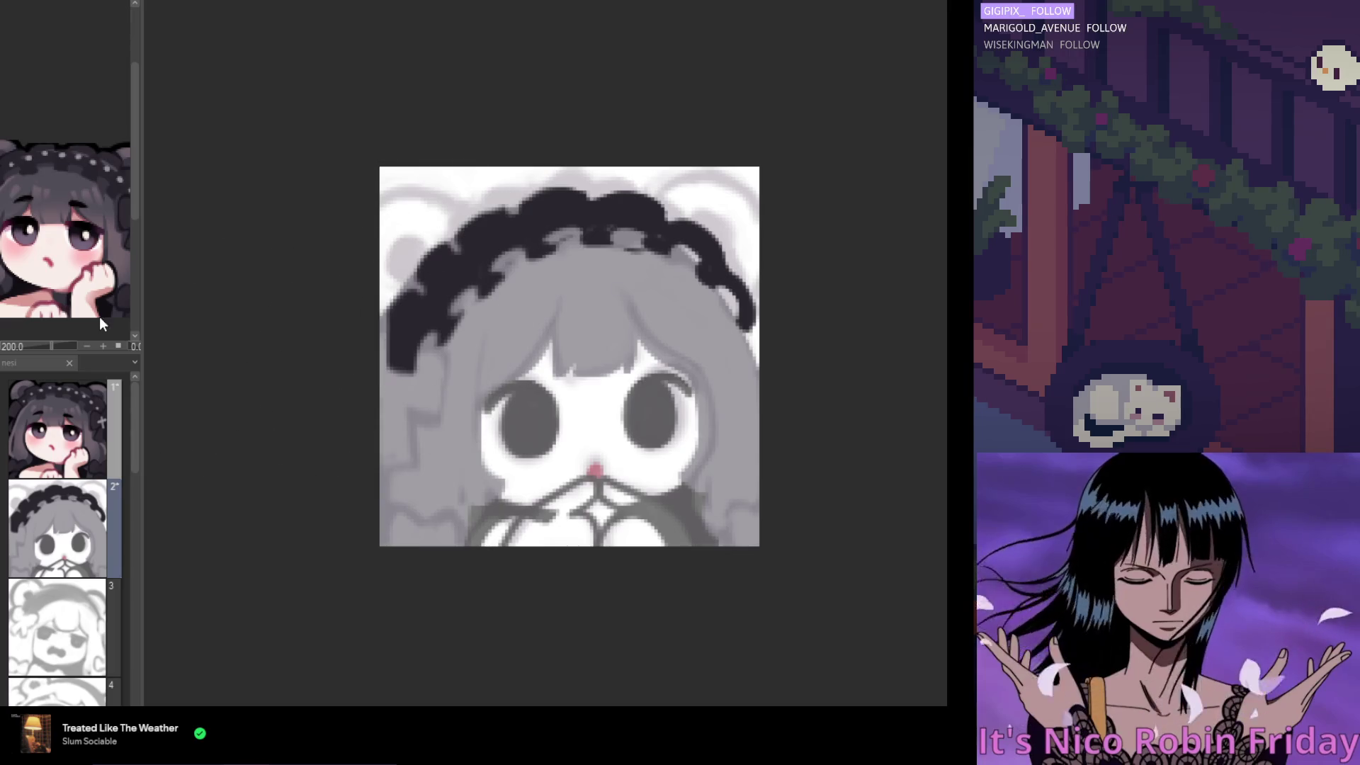
{"action": "scroll", "coordinate": [404, 303], "scroll_direction": "up", "scroll_amount": 5}
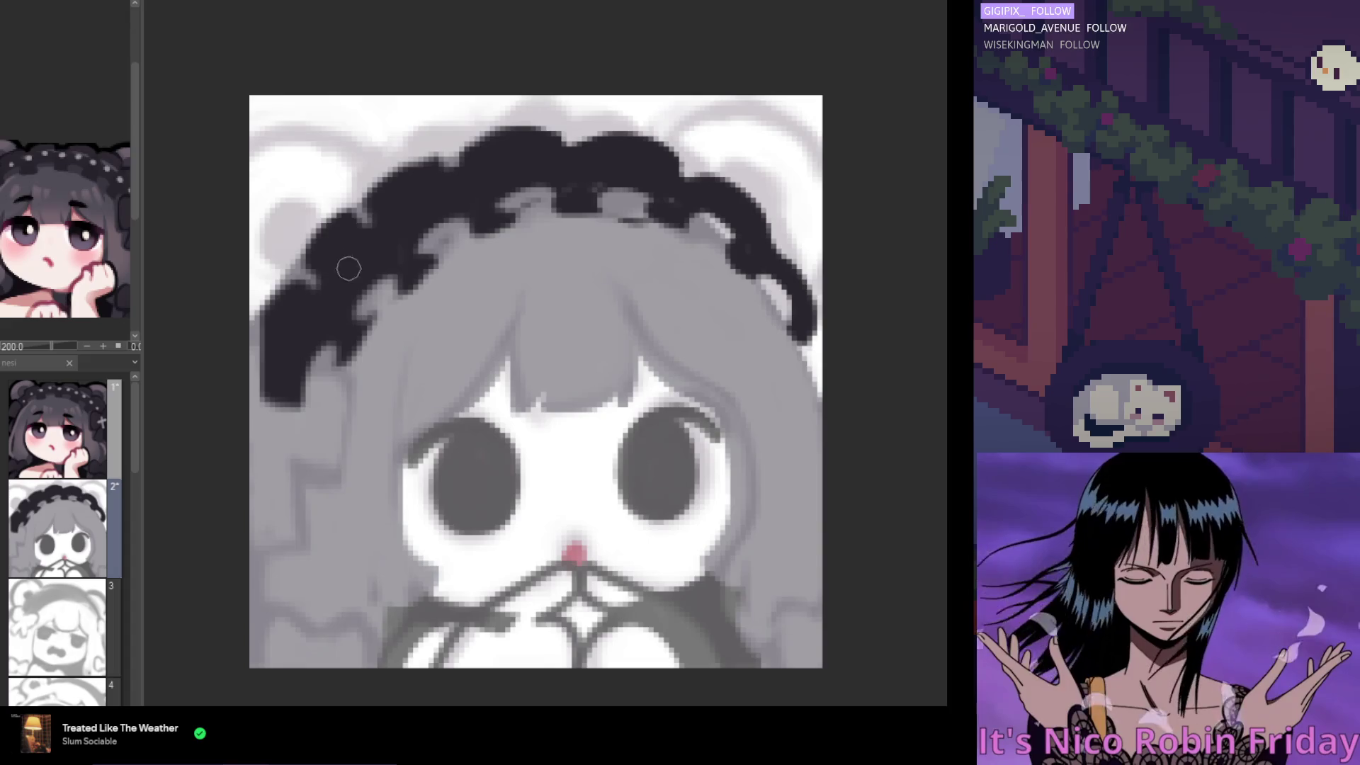
Paint black ruffles down the headband's upper-left end, undoing a stray grey stroke
{"action": "mouse_move", "coordinate": [279, 313]}
{"action": "left_mouse_down"}
{"action": "mouse_move", "coordinate": [285, 300]}
{"action": "mouse_move", "coordinate": [264, 405]}
{"action": "mouse_move", "coordinate": [292, 285]}
{"action": "left_mouse_up"}
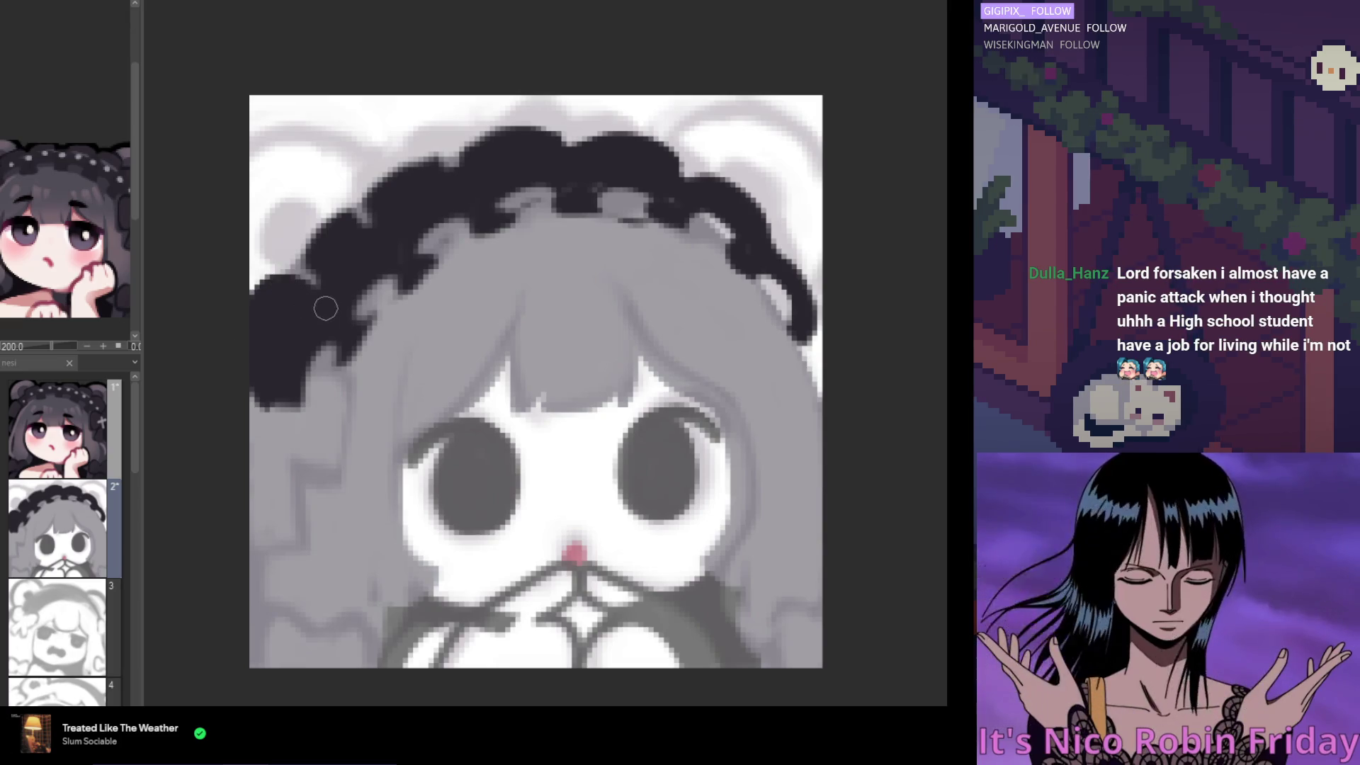
{"action": "mouse_move", "coordinate": [338, 220]}
{"action": "left_mouse_down"}
{"action": "mouse_move", "coordinate": [315, 237]}
{"action": "mouse_move", "coordinate": [326, 254]}
{"action": "left_mouse_up"}
{"action": "left_click_drag", "start_coordinate": [284, 271], "coordinate": [269, 288]}
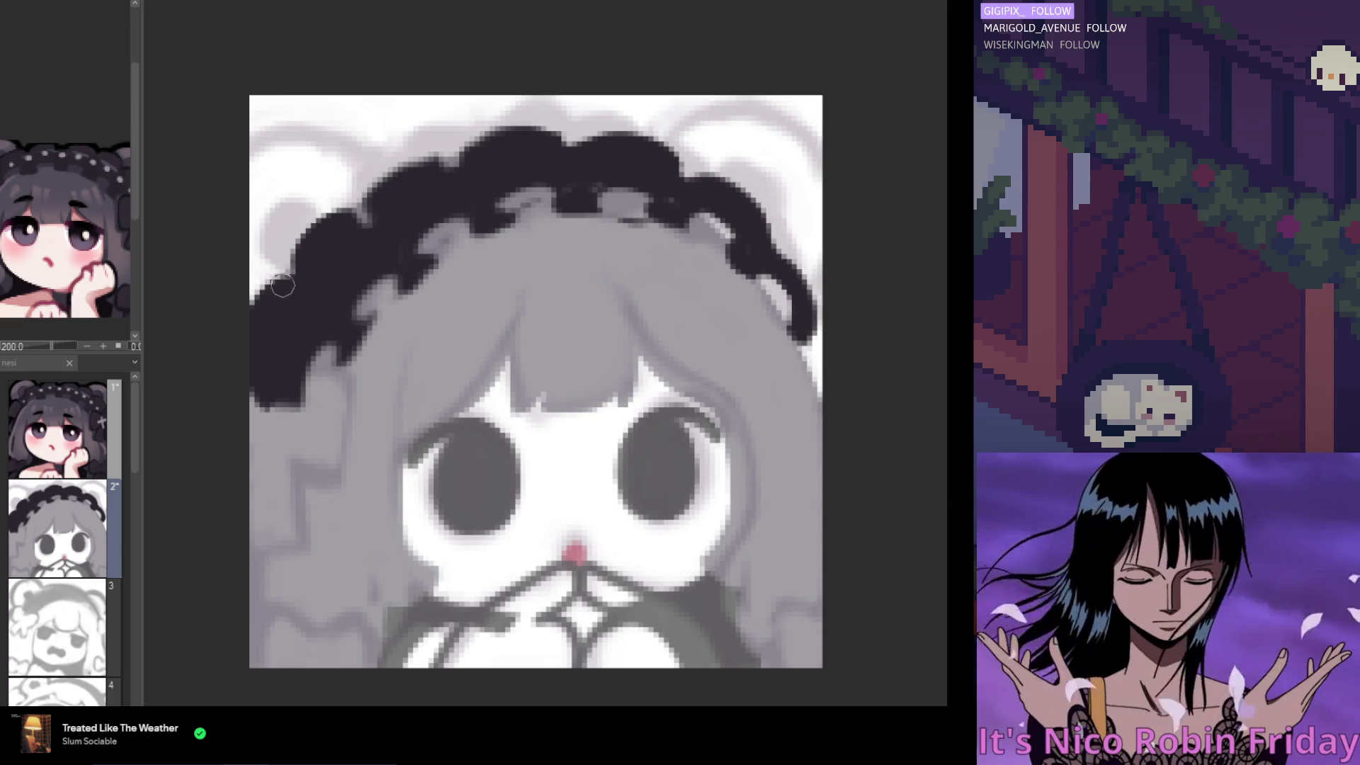
{"action": "left_click_drag", "start_coordinate": [283, 272], "coordinate": [280, 306]}
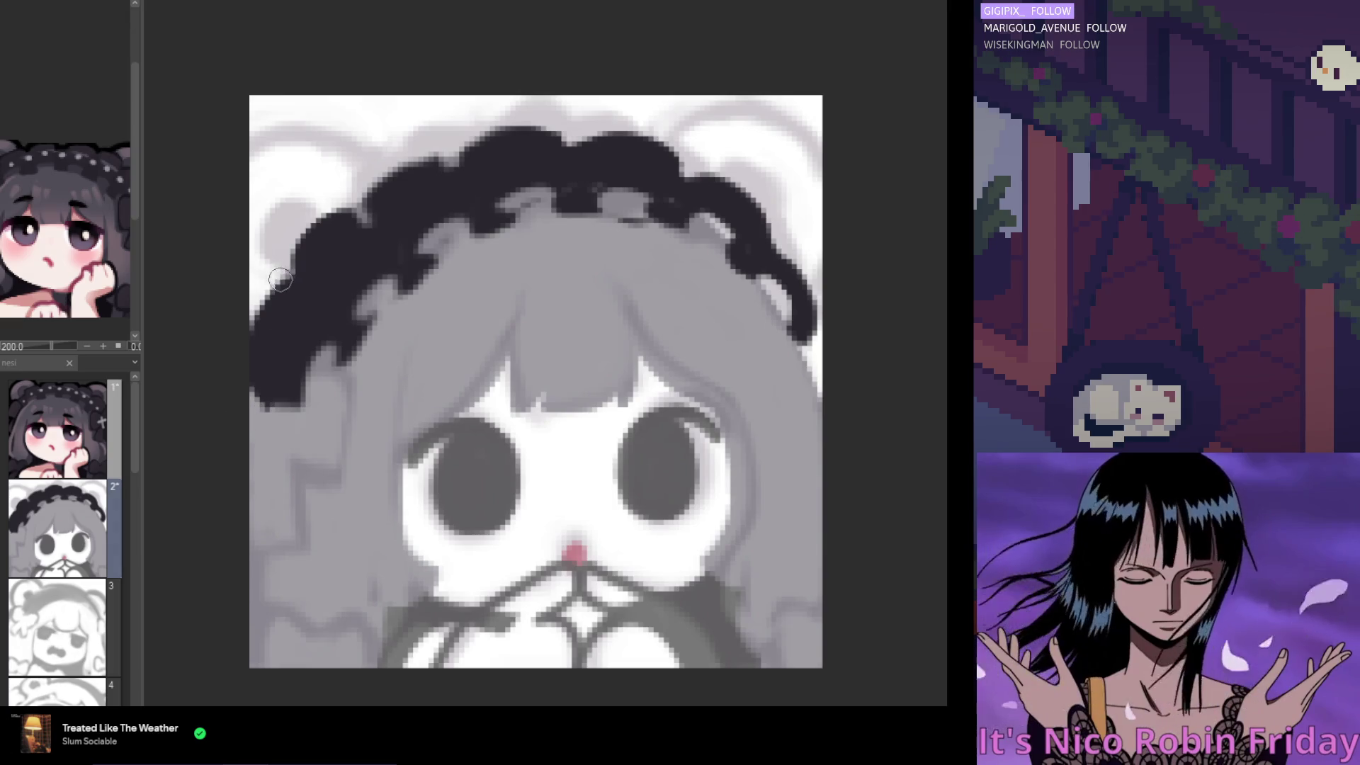
{"action": "left_click_drag", "start_coordinate": [258, 304], "coordinate": [249, 349]}
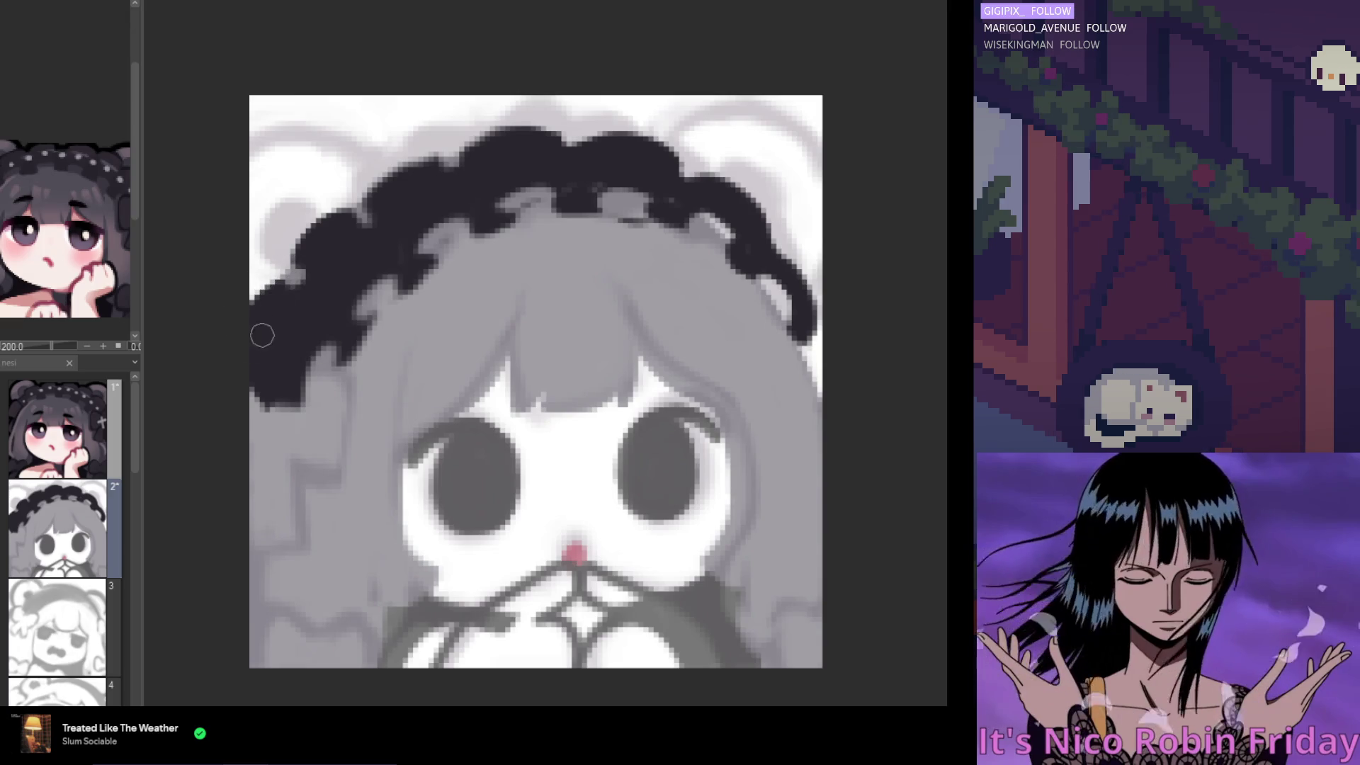
{"action": "left_click_drag", "start_coordinate": [279, 293], "coordinate": [253, 316]}
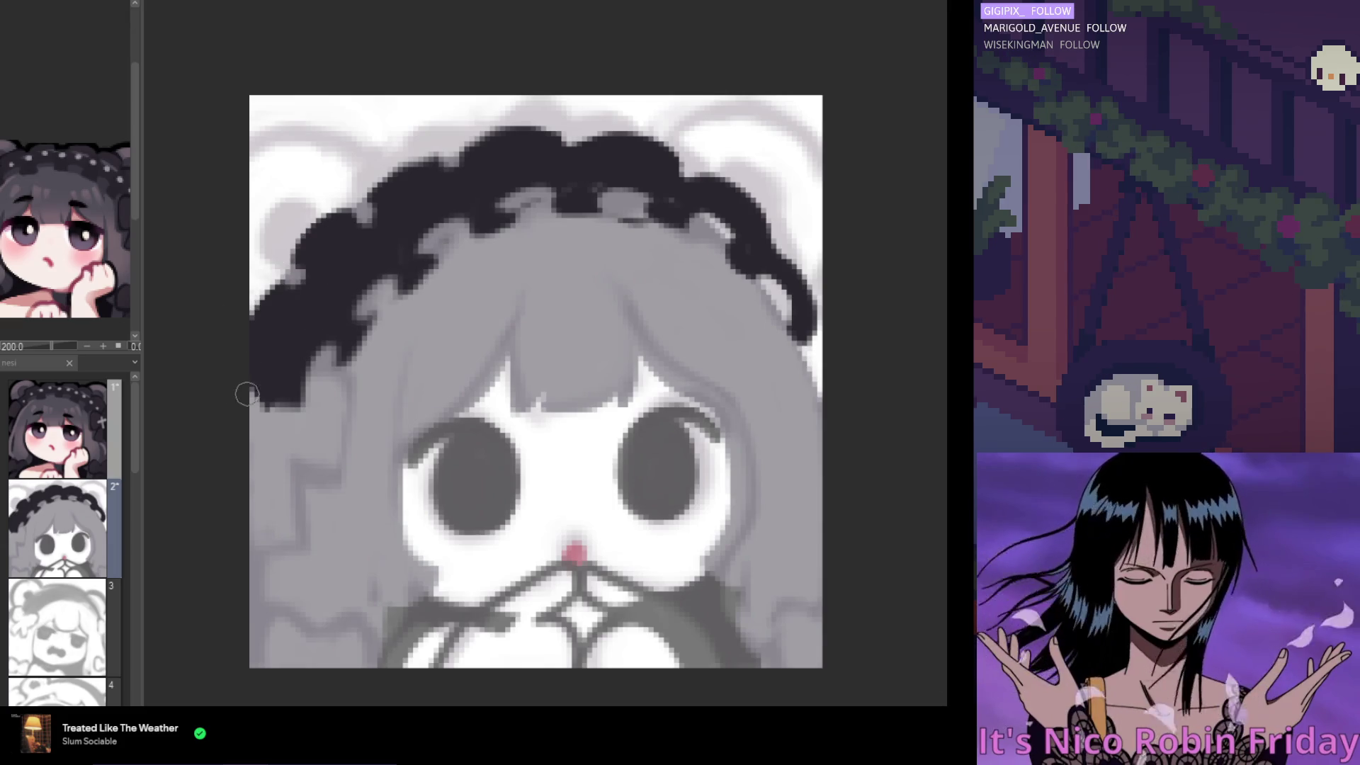
{"action": "mouse_move", "coordinate": [262, 286]}
{"action": "left_mouse_down"}
{"action": "mouse_move", "coordinate": [258, 393]}
{"action": "mouse_move", "coordinate": [274, 390]}
{"action": "left_mouse_up"}
{"action": "key", "text": "ctrl+z"}
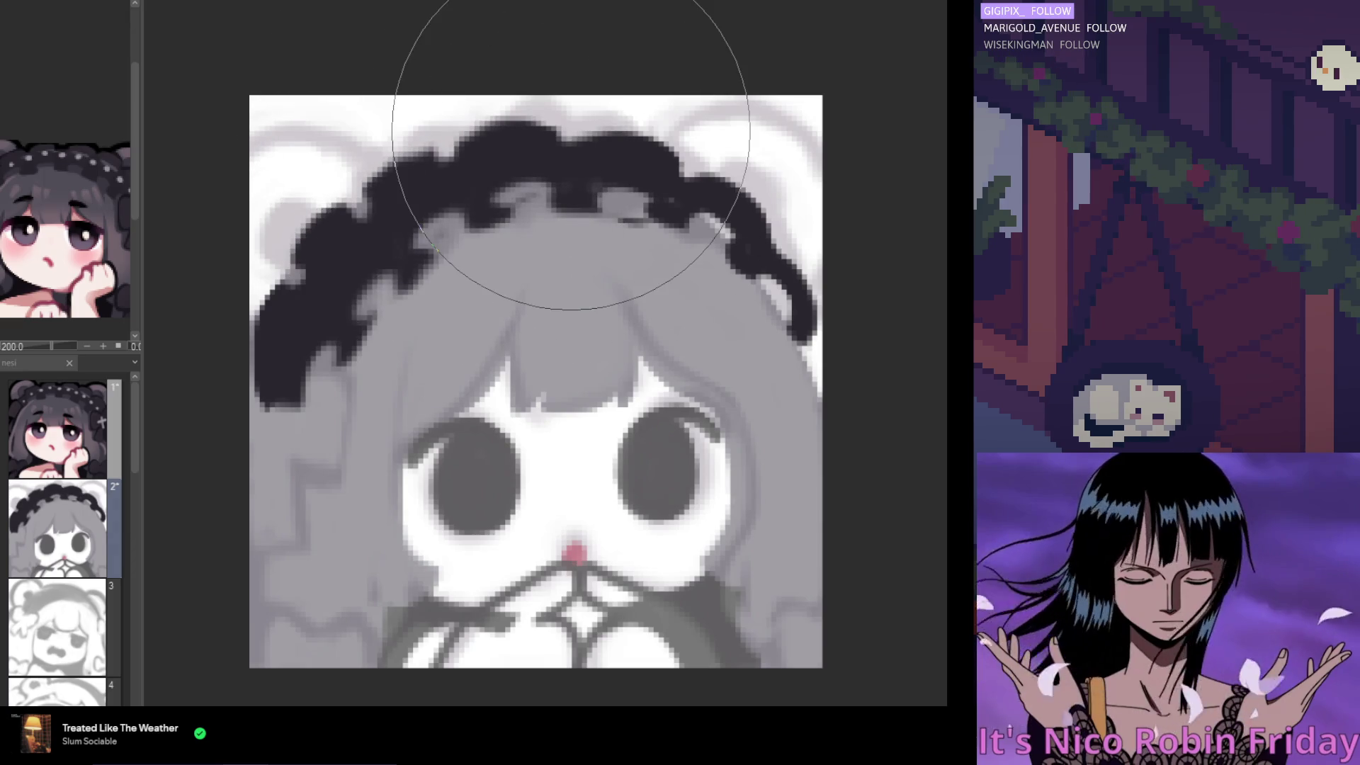
{"action": "scroll", "coordinate": [393, 138], "scroll_direction": "down", "scroll_amount": 3}
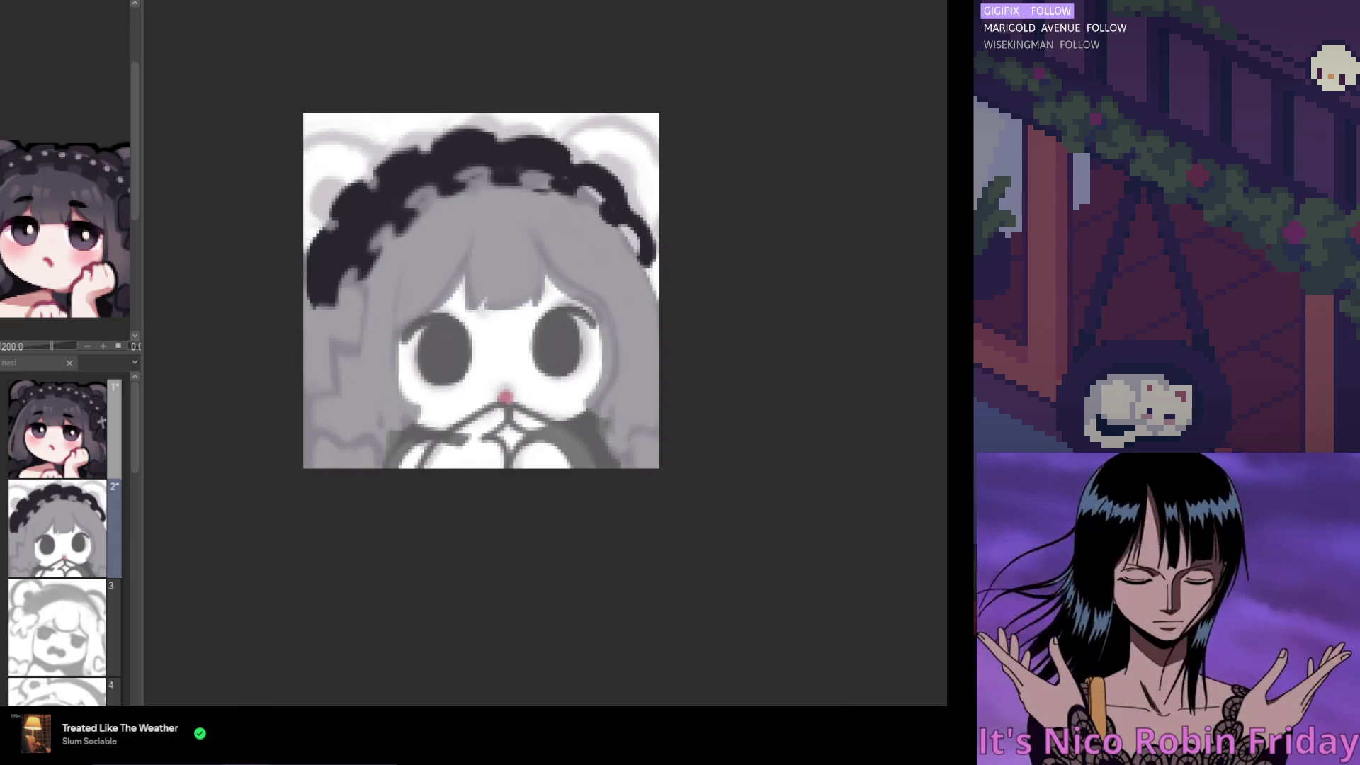
Darken the headband's scalloped edge against the grey hair, checking it in mirrored view
{"action": "scroll", "coordinate": [397, 141], "scroll_direction": "up", "scroll_amount": 2}
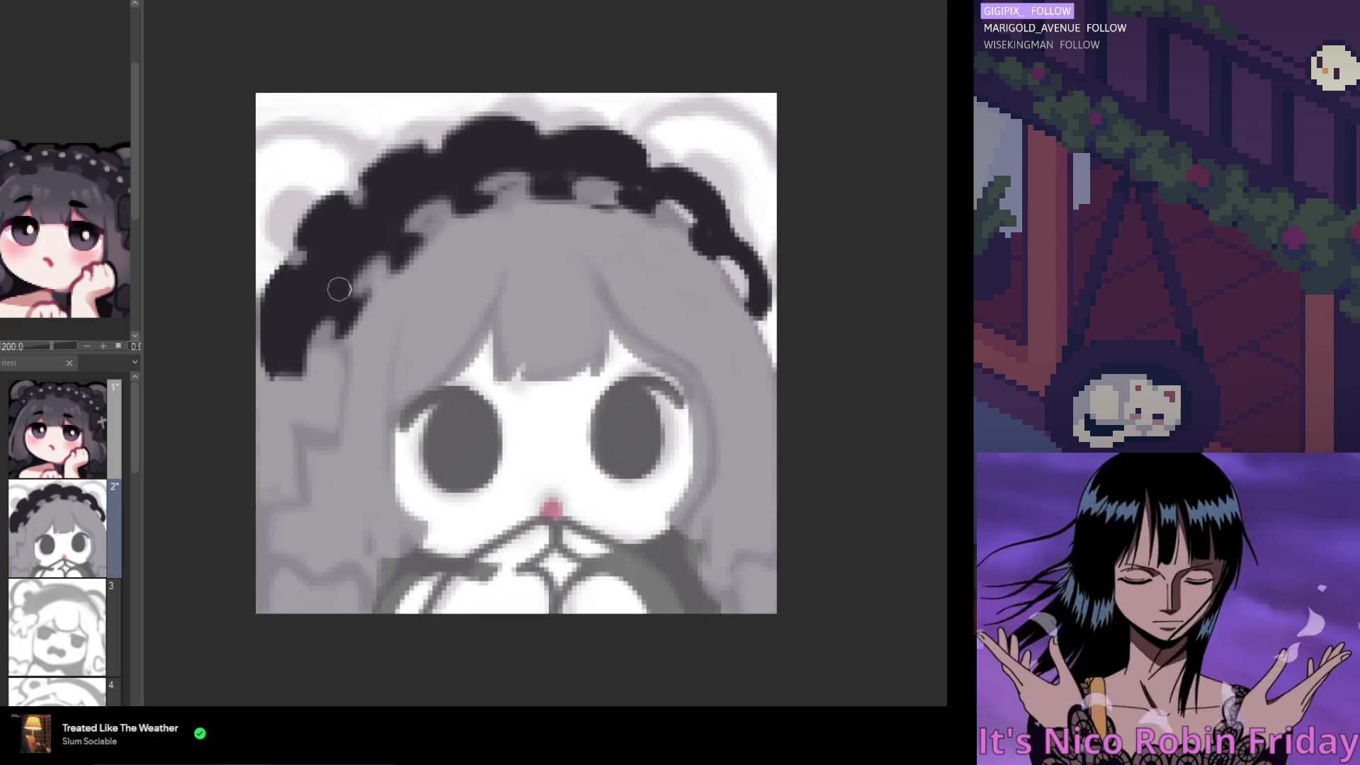
{"action": "mouse_move", "coordinate": [344, 322]}
{"action": "left_mouse_down"}
{"action": "mouse_move", "coordinate": [393, 239]}
{"action": "mouse_move", "coordinate": [354, 308]}
{"action": "mouse_move", "coordinate": [416, 248]}
{"action": "left_mouse_up"}
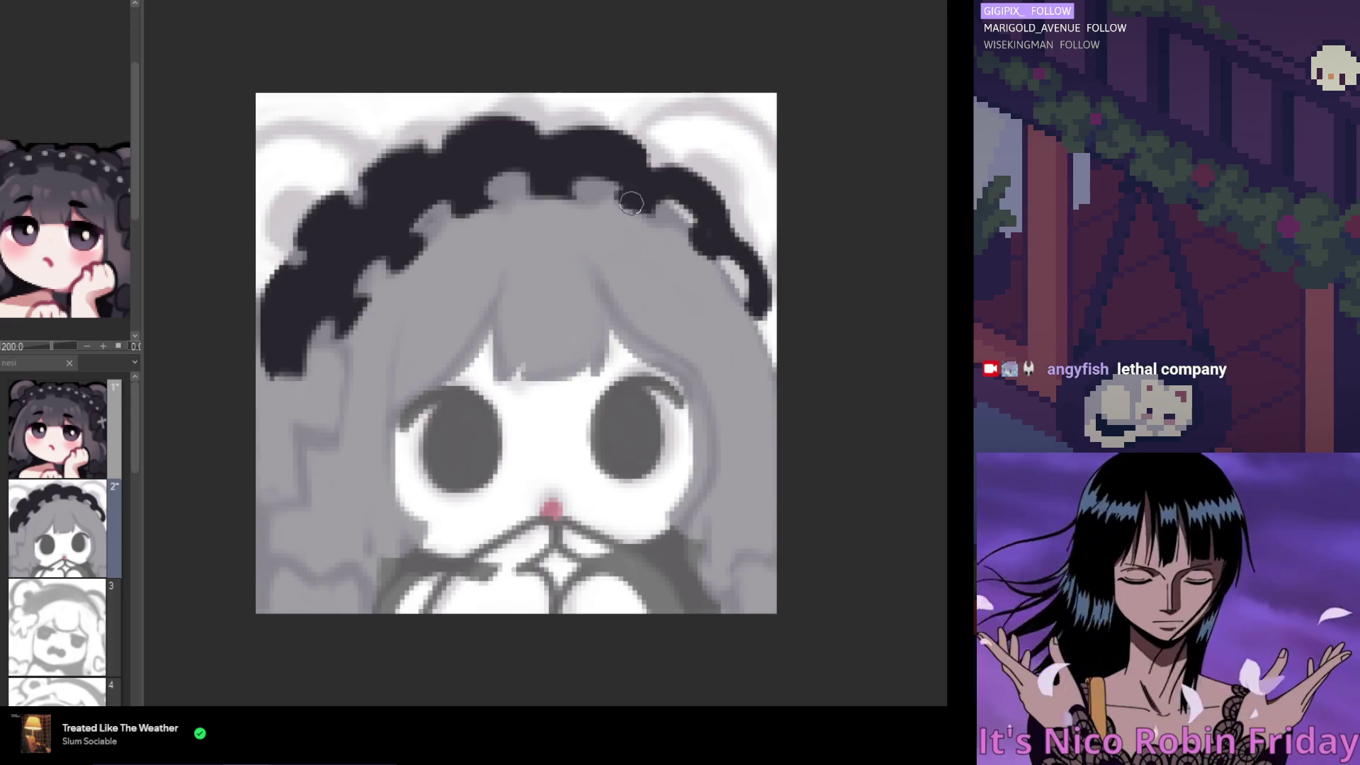
{"action": "key", "text": "h"}
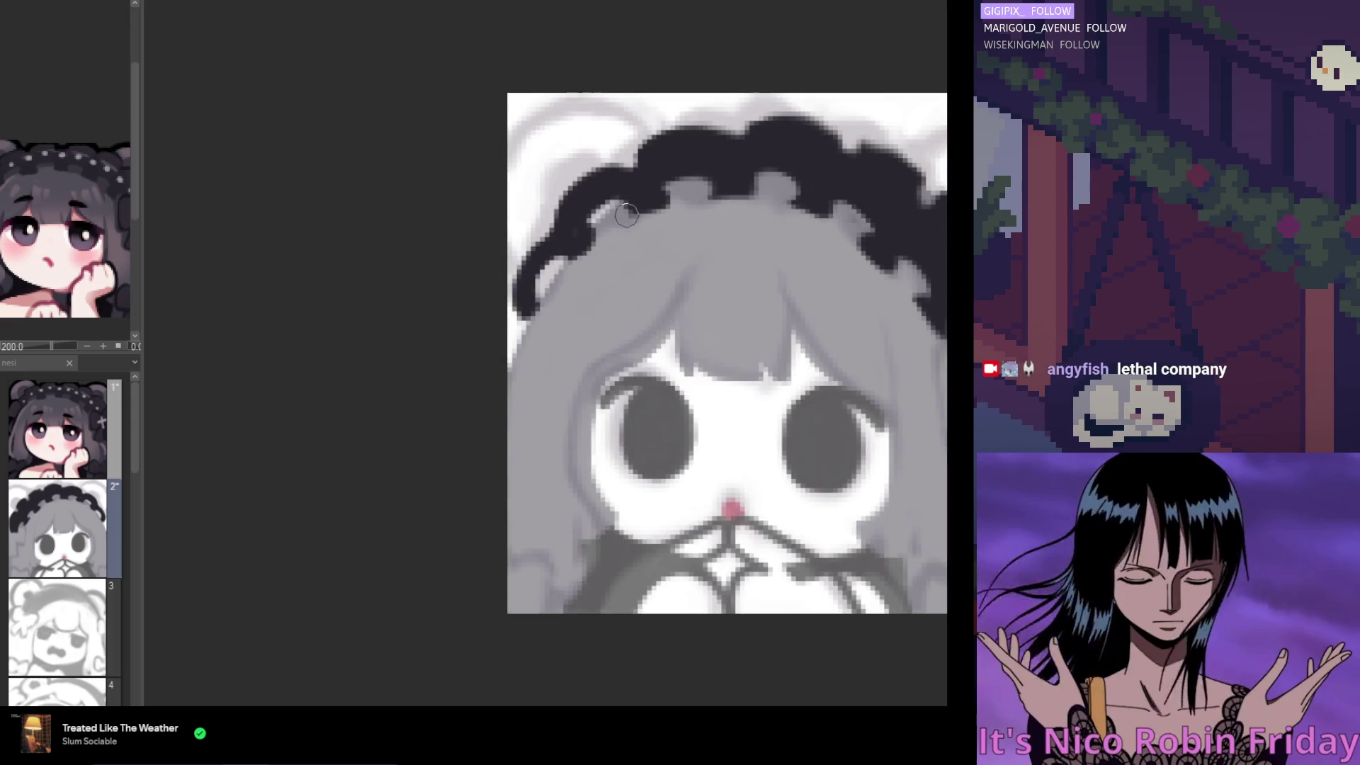
{"action": "mouse_move", "coordinate": [585, 239]}
{"action": "left_mouse_down"}
{"action": "mouse_move", "coordinate": [638, 210]}
{"action": "mouse_move", "coordinate": [678, 201]}
{"action": "mouse_move", "coordinate": [617, 220]}
{"action": "mouse_move", "coordinate": [695, 205]}
{"action": "left_mouse_up"}
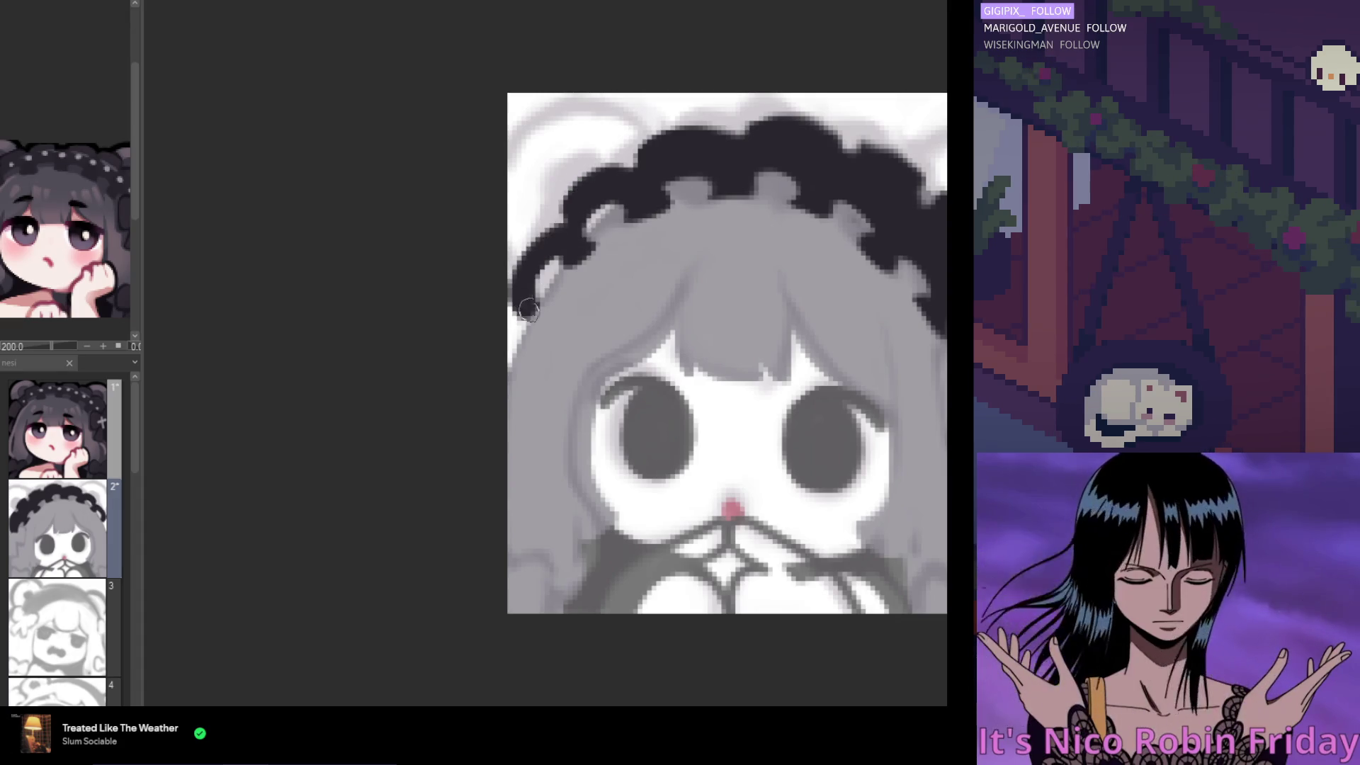
{"action": "scroll", "coordinate": [637, 255], "scroll_direction": "right", "scroll_amount": 5}
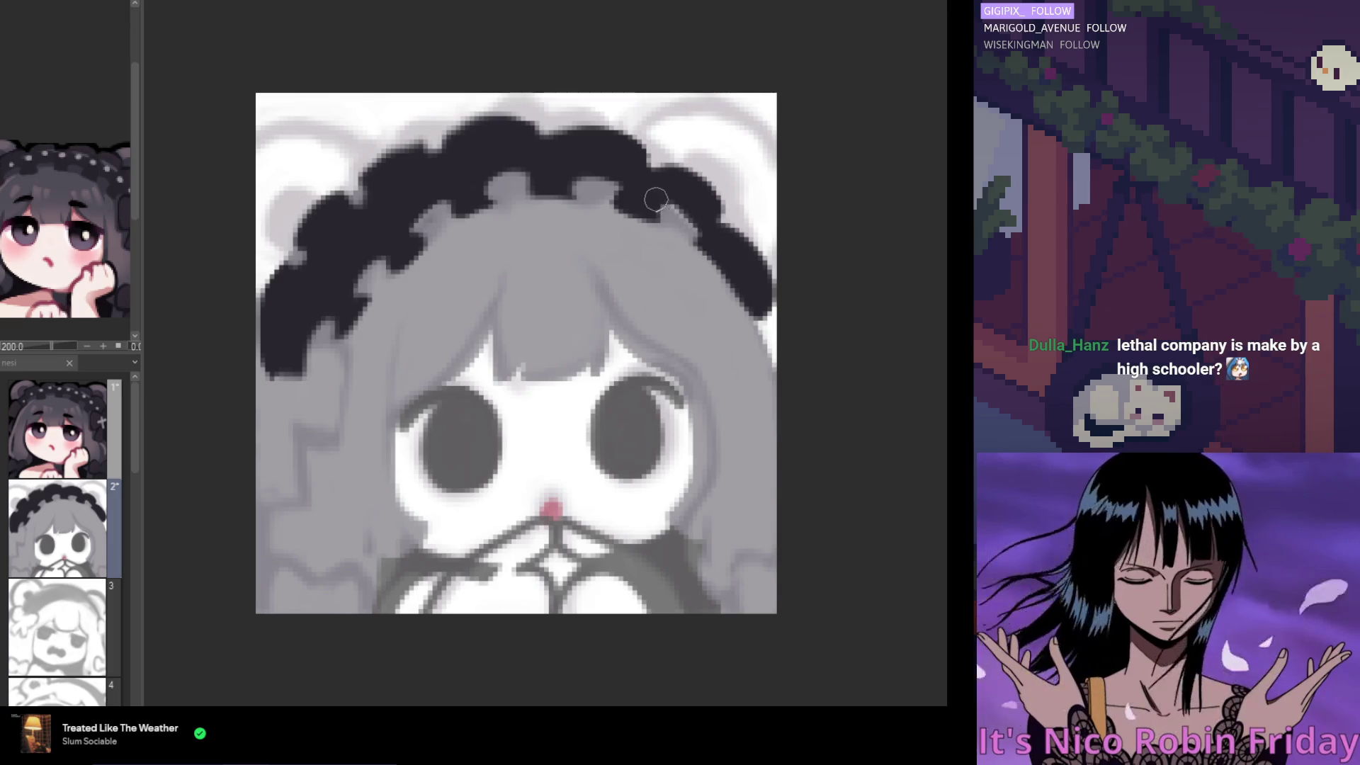
{"action": "scroll", "coordinate": [638, 269], "scroll_direction": "left", "scroll_amount": 5}
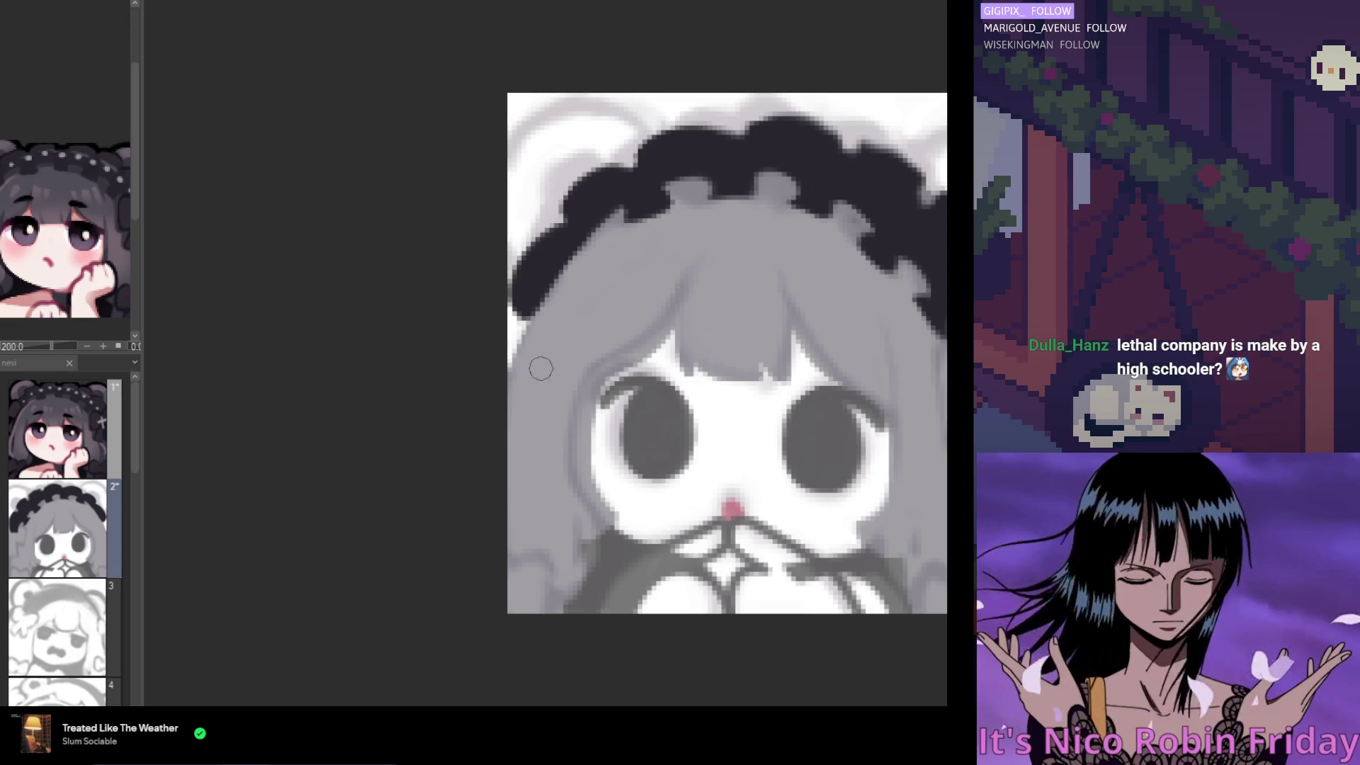
{"action": "scroll", "coordinate": [453, 280], "scroll_direction": "down", "scroll_amount": 3}
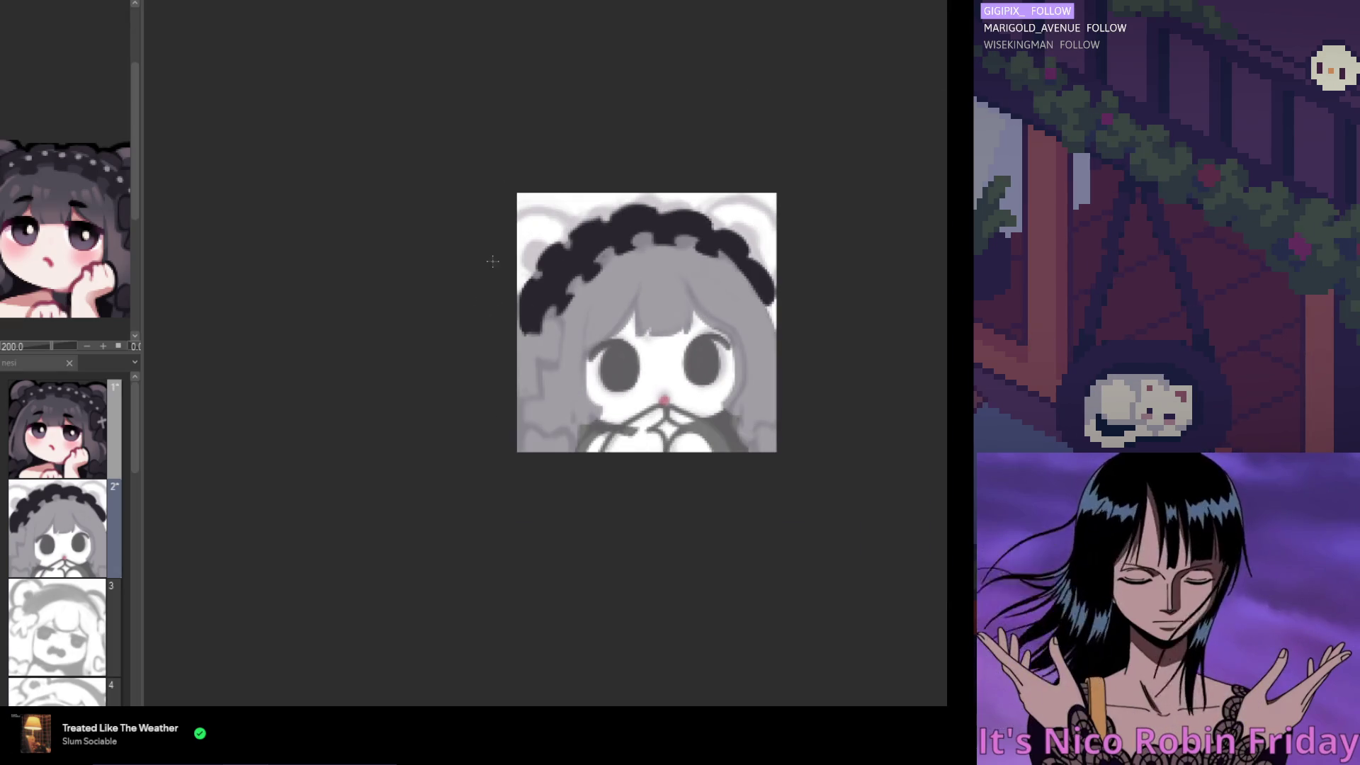
Brush one long stroke to even out the upper-left ruffles' top edge
{"action": "scroll", "coordinate": [701, 251], "scroll_direction": "up", "scroll_amount": 3}
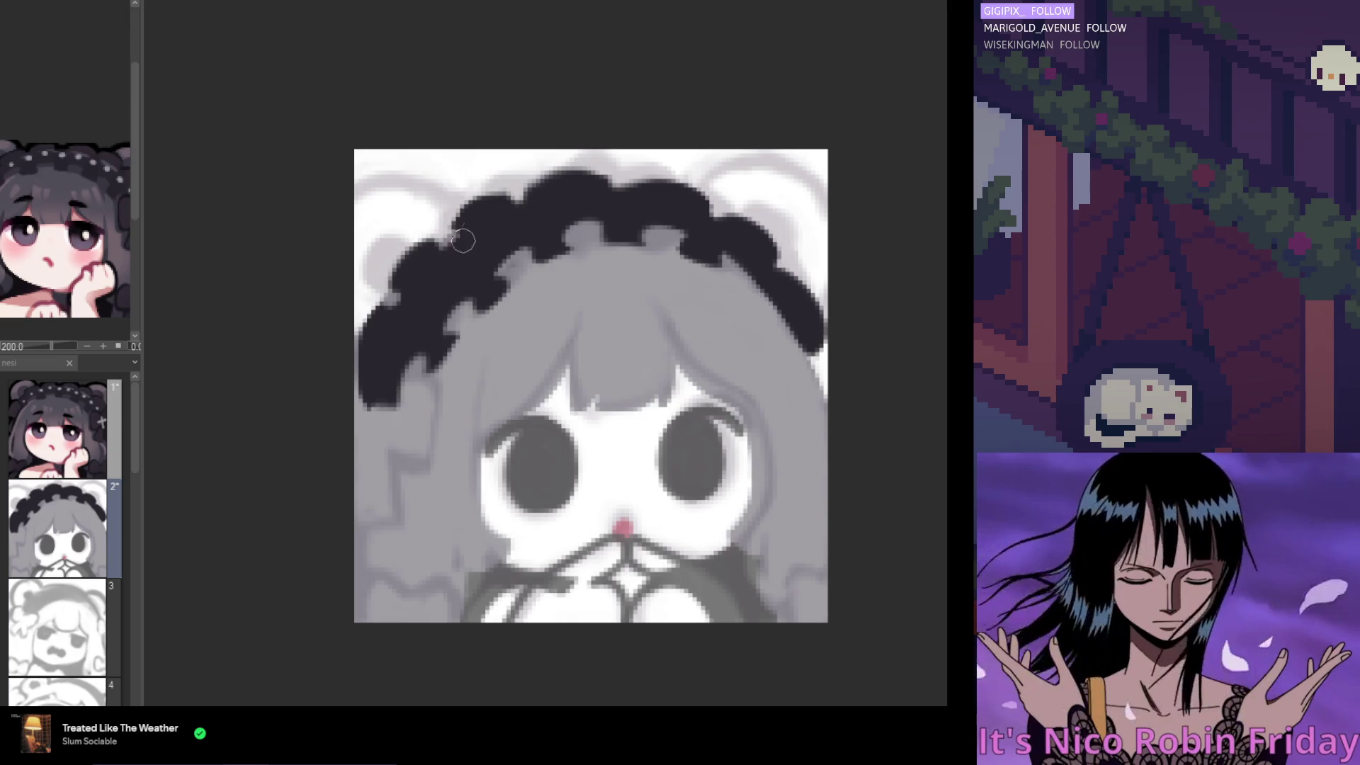
{"action": "mouse_move", "coordinate": [528, 199]}
{"action": "left_mouse_down"}
{"action": "mouse_move", "coordinate": [579, 171]}
{"action": "mouse_move", "coordinate": [551, 188]}
{"action": "mouse_move", "coordinate": [592, 206]}
{"action": "mouse_move", "coordinate": [616, 180]}
{"action": "mouse_move", "coordinate": [695, 211]}
{"action": "mouse_move", "coordinate": [797, 211]}
{"action": "left_mouse_up"}
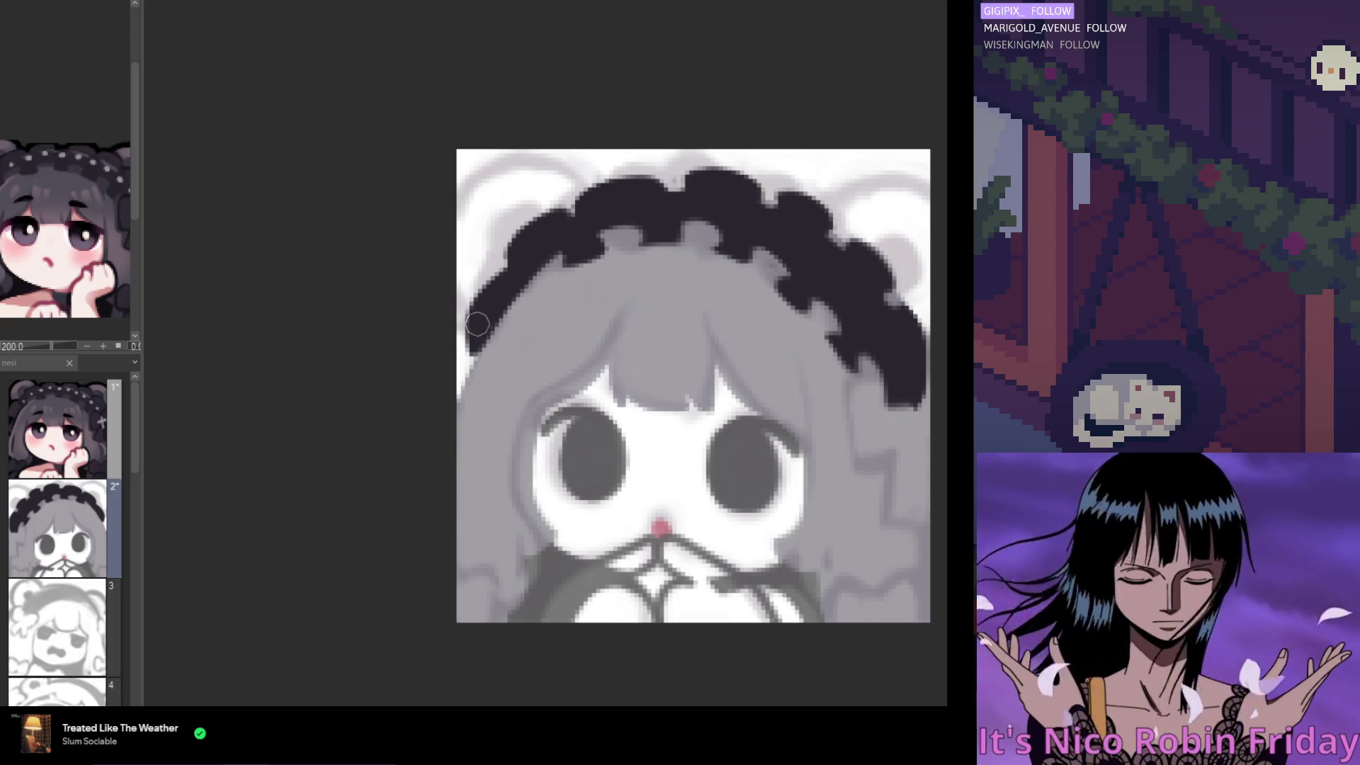
{"action": "scroll", "coordinate": [502, 138], "scroll_direction": "right", "scroll_amount": 3}
{"action": "scroll", "coordinate": [502, 138], "scroll_direction": "down", "scroll_amount": 3}
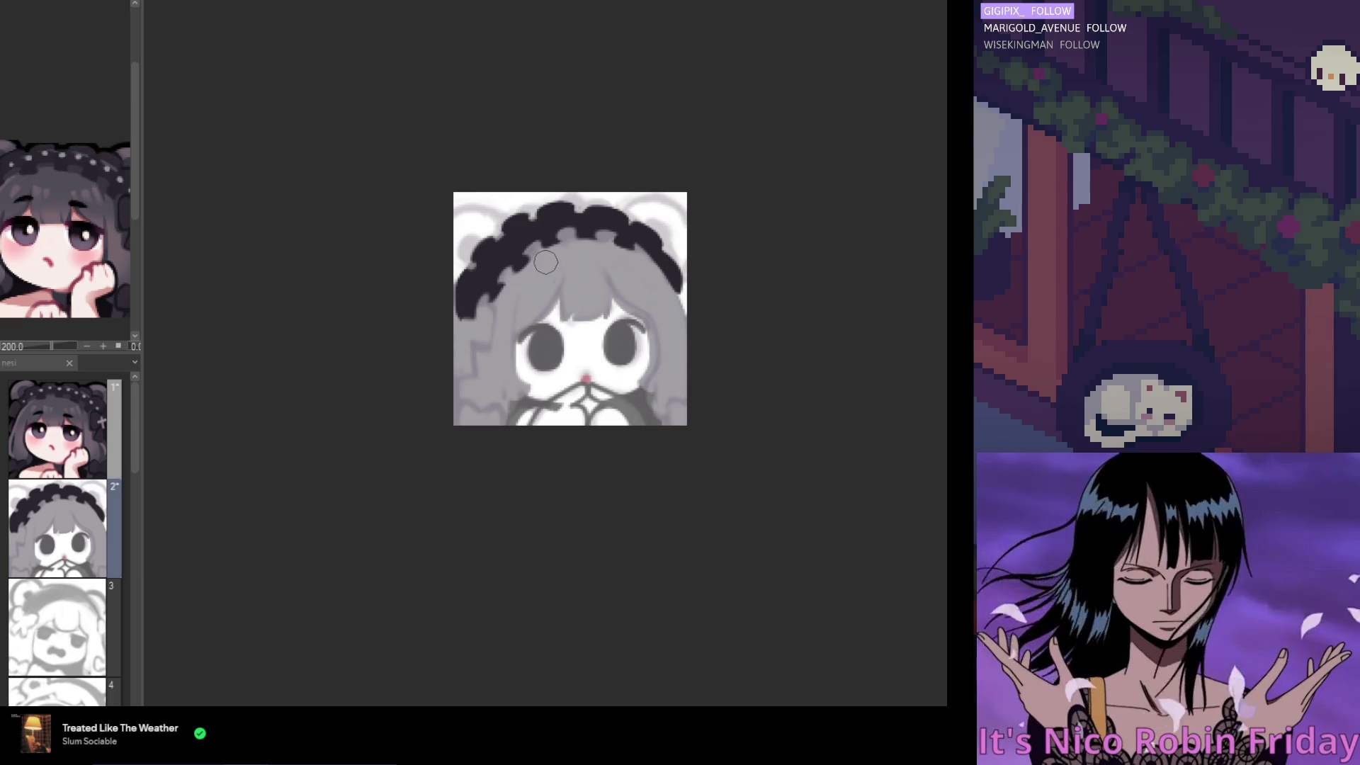
Paint solid black along the left hair edge up to the headband, smoothing its left lobe
{"action": "scroll", "coordinate": [557, 283], "scroll_direction": "up", "scroll_amount": 3}
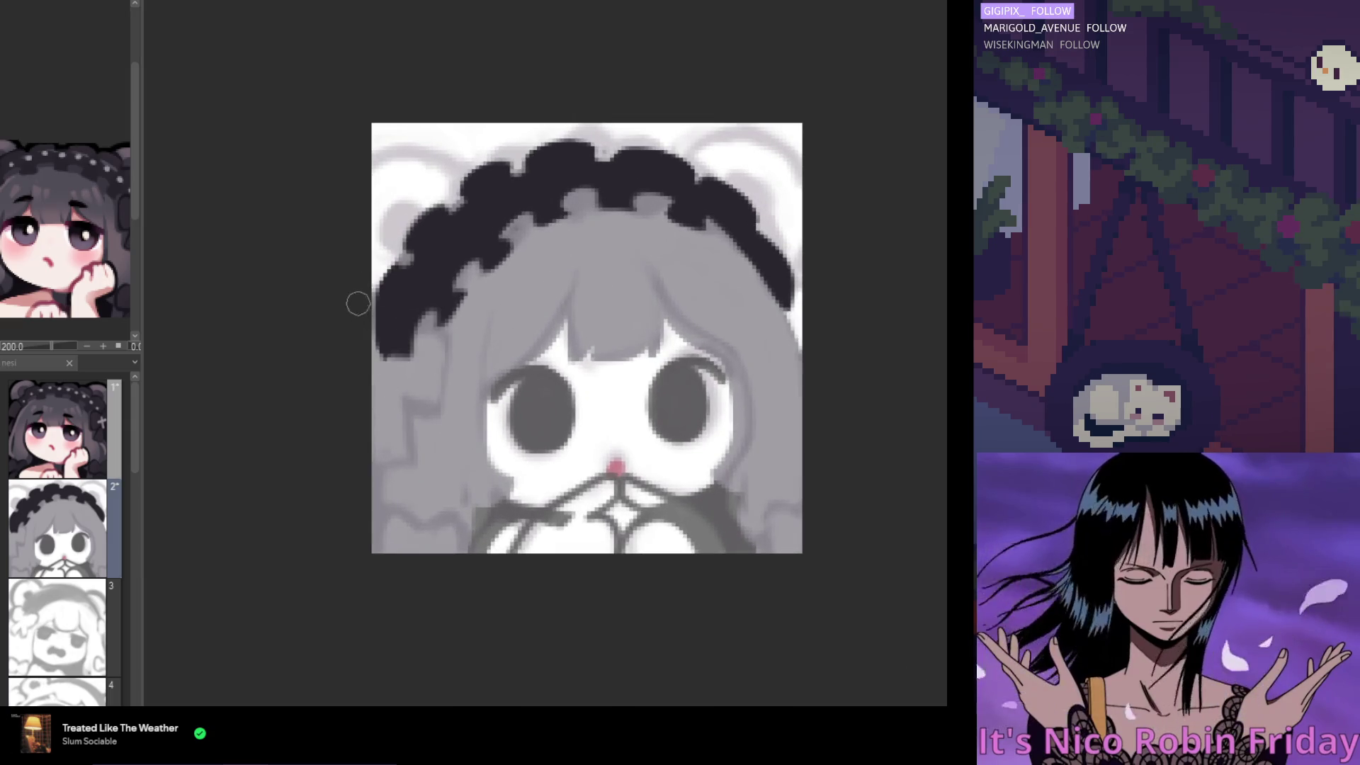
{"action": "mouse_move", "coordinate": [376, 266]}
{"action": "left_mouse_down"}
{"action": "mouse_move", "coordinate": [394, 284]}
{"action": "mouse_move", "coordinate": [376, 326]}
{"action": "left_mouse_up"}
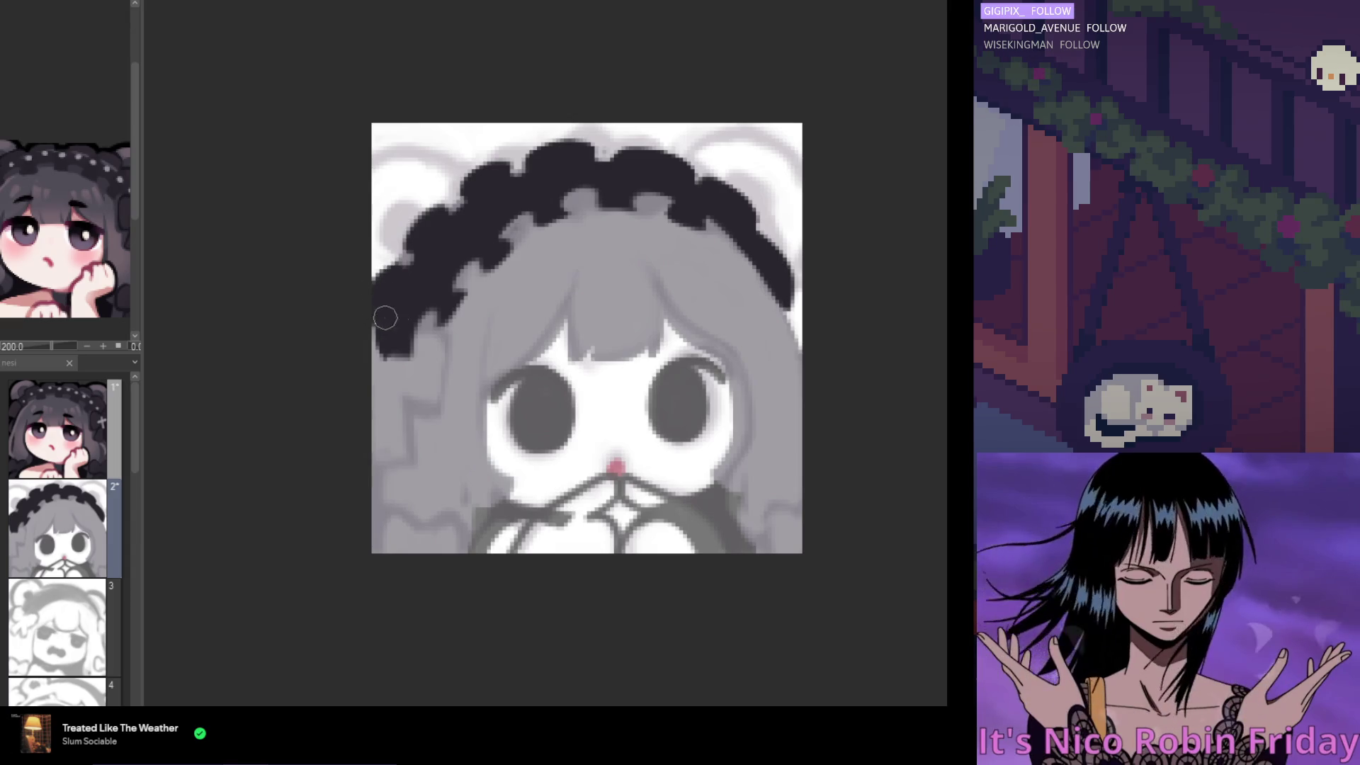
{"action": "left_click_drag", "start_coordinate": [398, 267], "coordinate": [395, 323]}
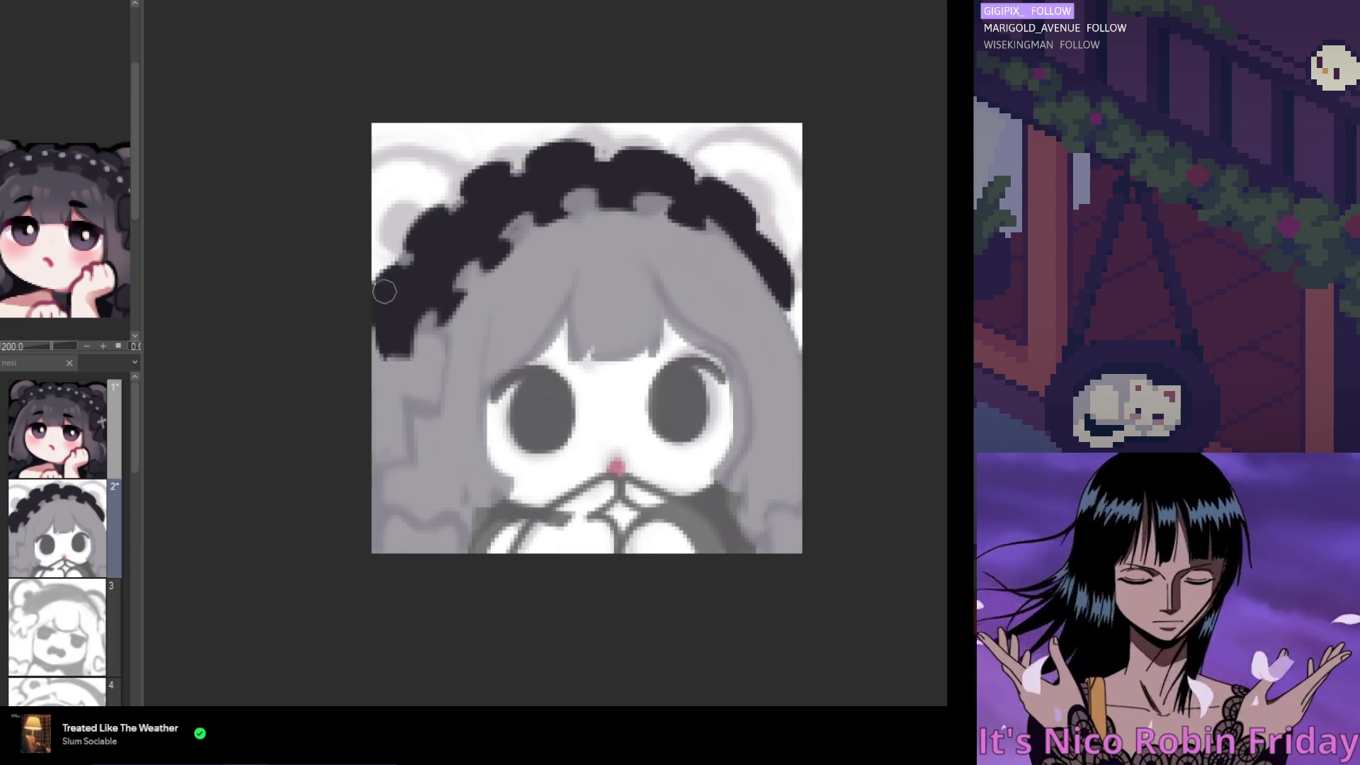
{"action": "left_click_drag", "start_coordinate": [391, 192], "coordinate": [525, 193], "text": "ctrl+alt"}
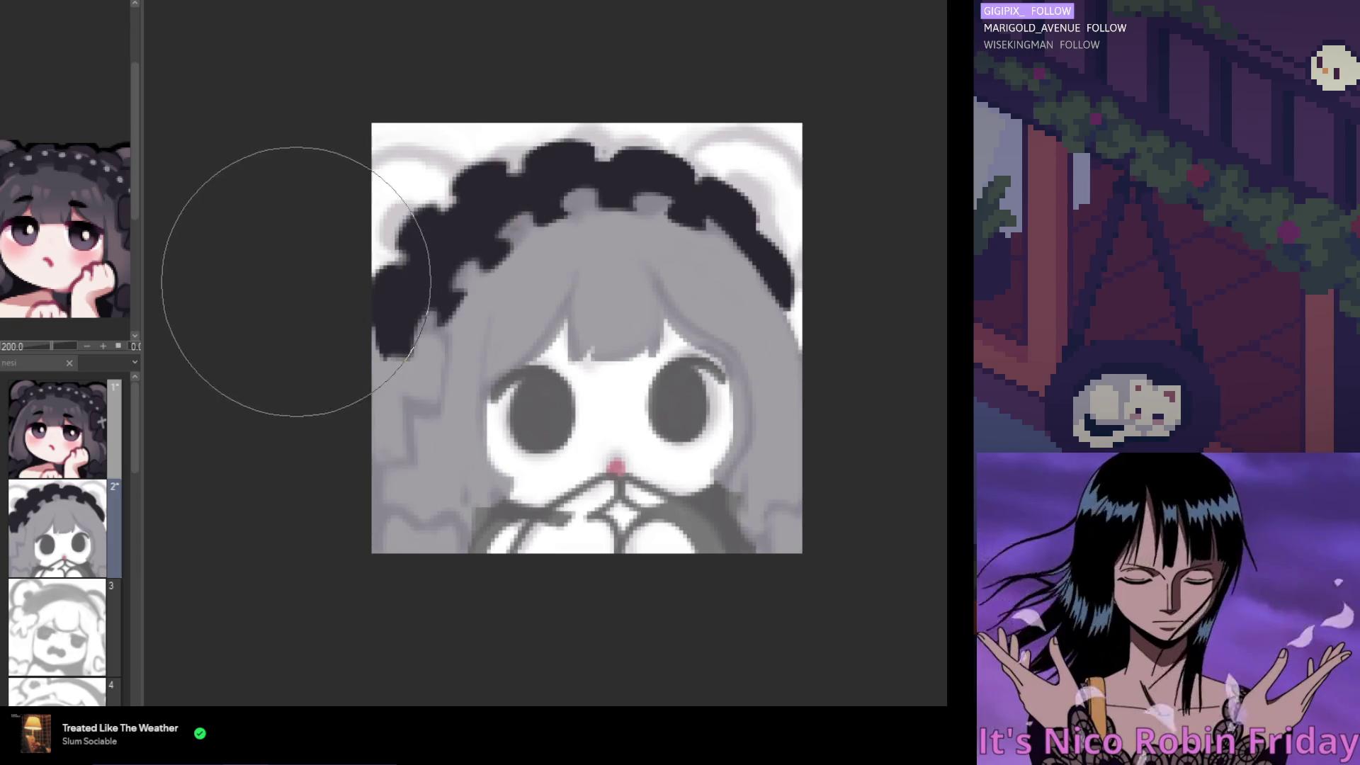
{"action": "left_click_drag", "start_coordinate": [273, 277], "coordinate": [167, 276], "text": "ctrl+alt"}
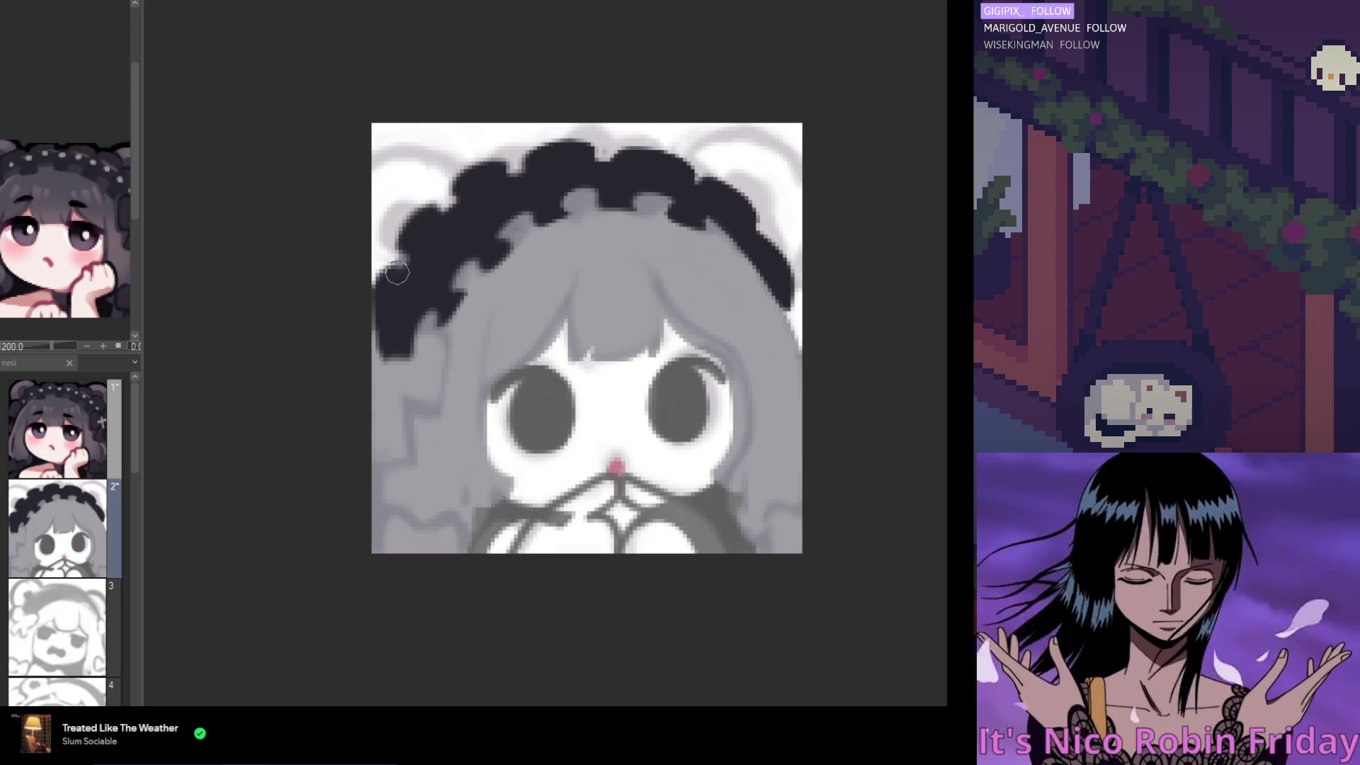
{"action": "mouse_move", "coordinate": [392, 274]}
{"action": "left_mouse_down"}
{"action": "mouse_move", "coordinate": [383, 312]}
{"action": "mouse_move", "coordinate": [414, 283]}
{"action": "mouse_move", "coordinate": [411, 247]}
{"action": "mouse_move", "coordinate": [437, 224]}
{"action": "left_mouse_up"}
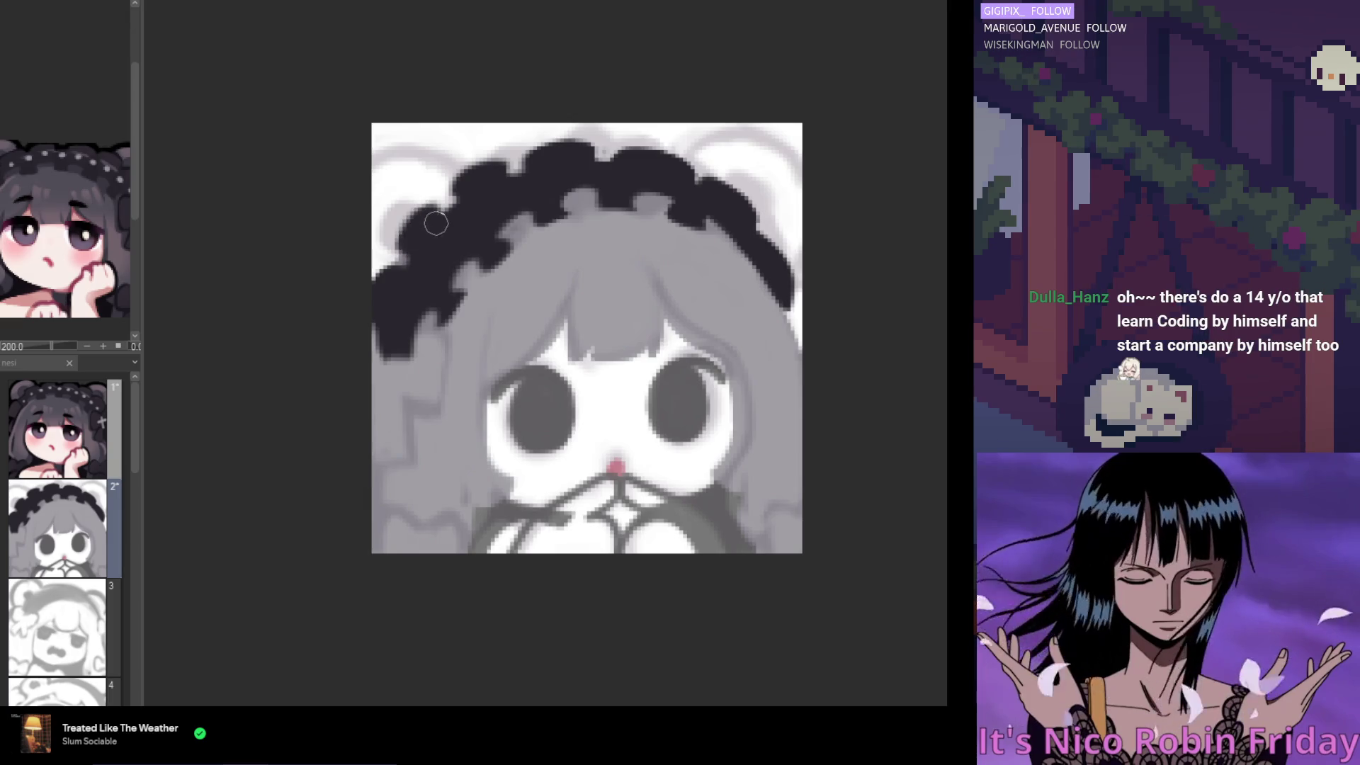